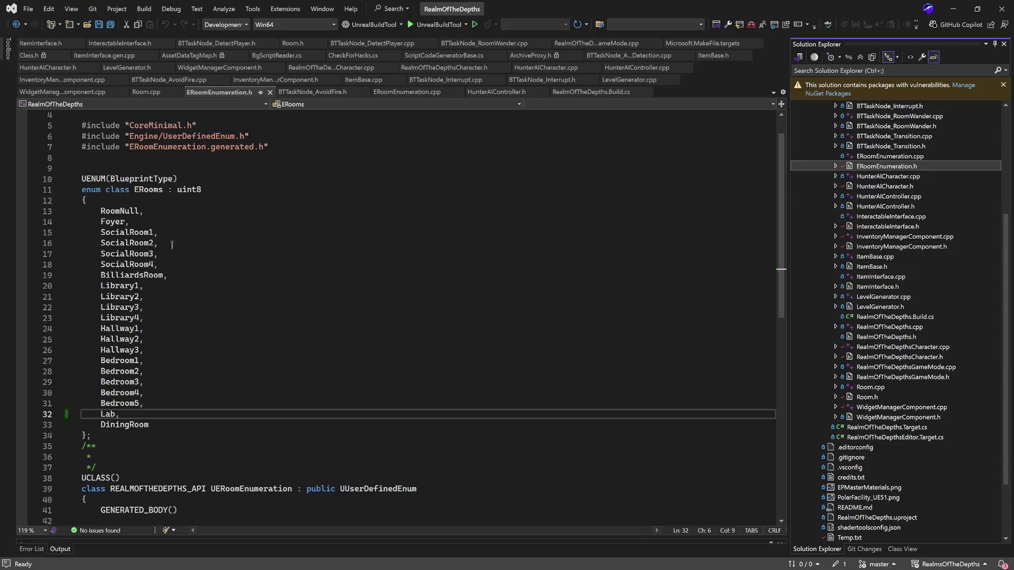
Step: Review the ERooms enum in Visual Studio, selecting its entries, name and uint8 type
mouse_move(120, 436)
mouse_down()
mouse_move(82, 404)
mouse_move(82, 210)
mouse_up()
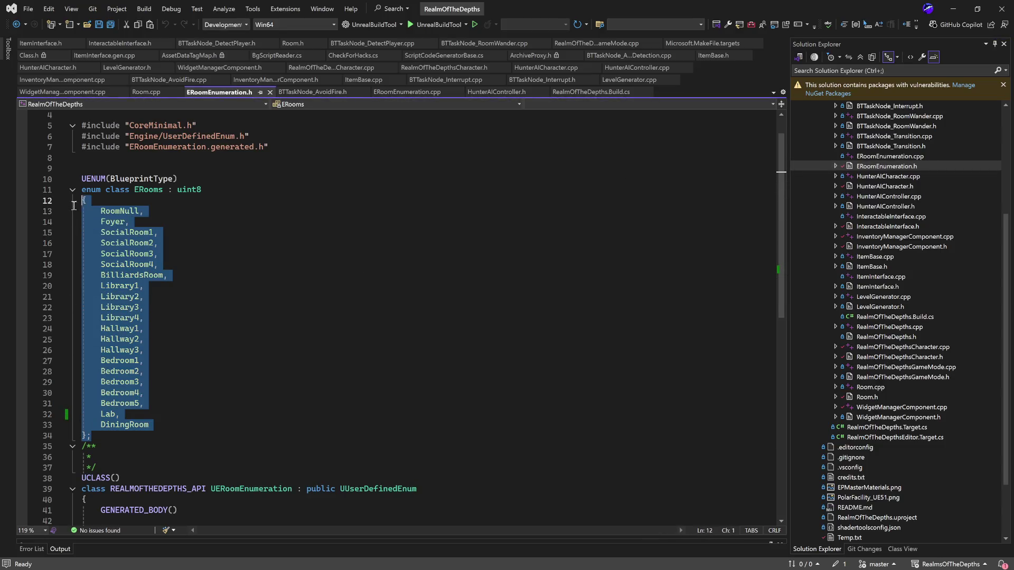
click(84, 191)
click(200, 209)
double_click(149, 191)
click(153, 191)
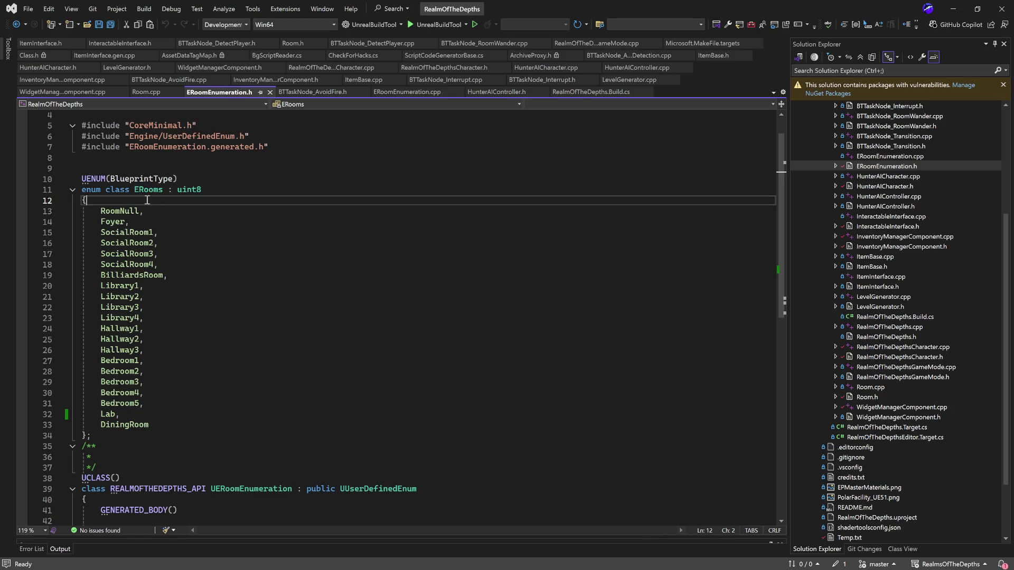
double_click(142, 192)
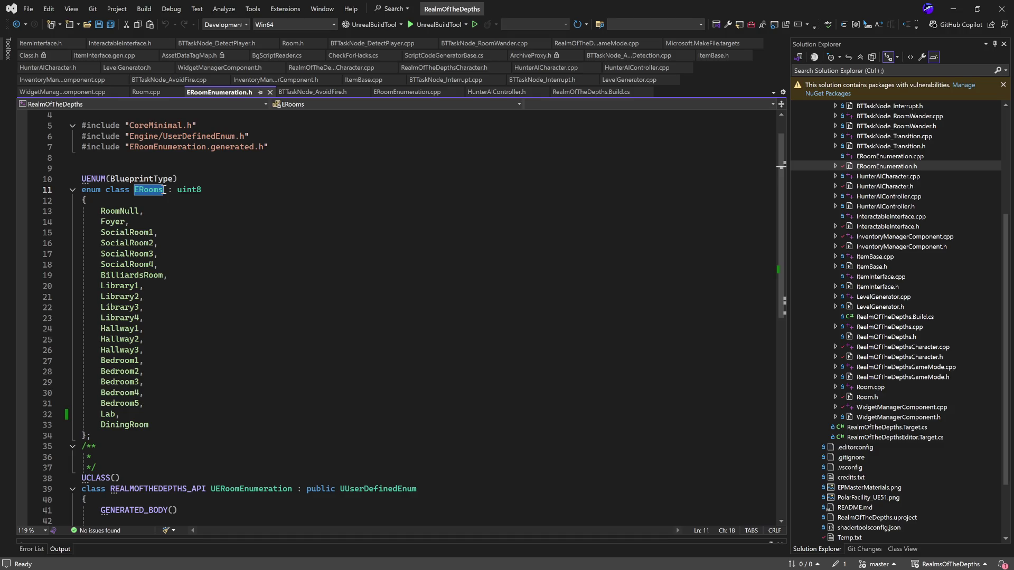
click(195, 222)
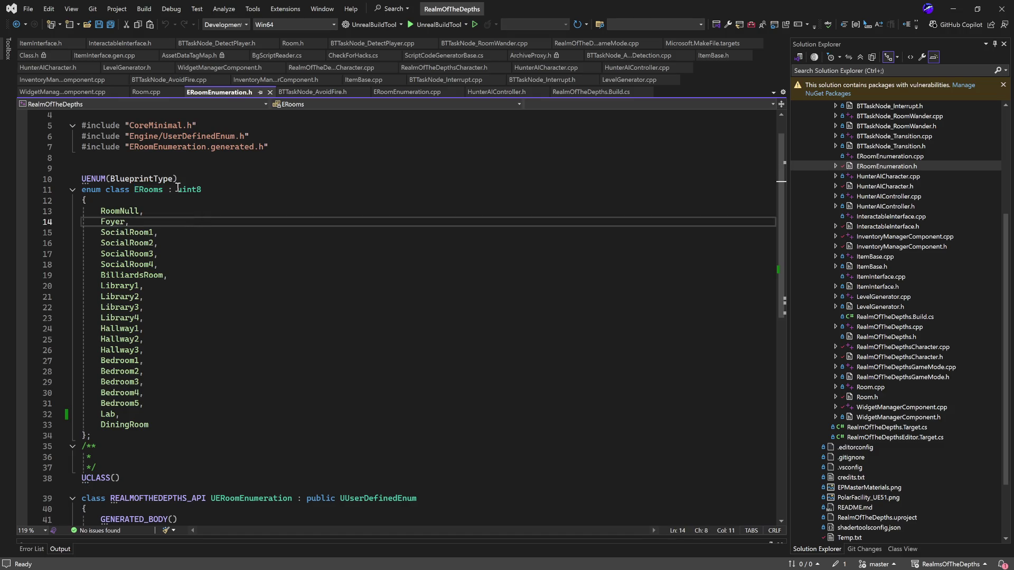
double_click(198, 189)
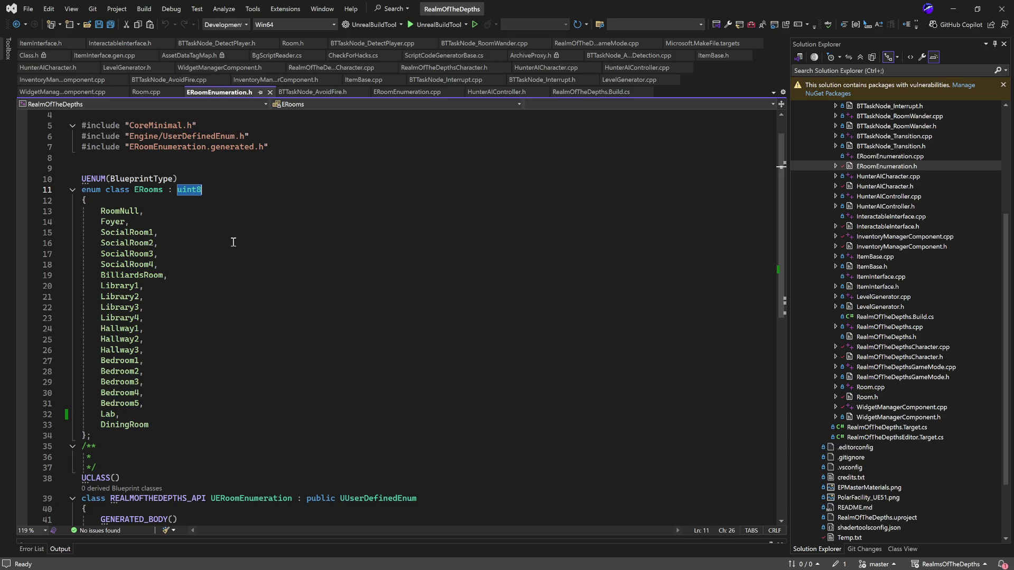
Step: Give the RoomNull entry of ERooms the explicit value -1
scroll(231, 240, down, 6)
scroll(215, 249, up, 6)
scroll(216, 251, down, 2)
scroll(215, 251, up, 3)
scroll(215, 251, down, 3)
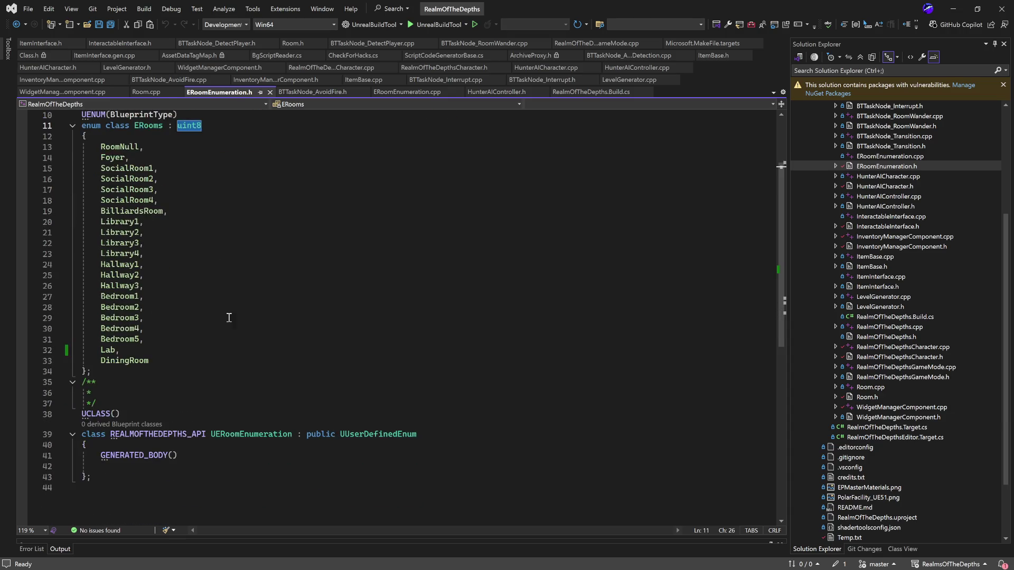
scroll(228, 317, up, 3)
scroll(233, 319, down, 3)
scroll(196, 359, up, 3)
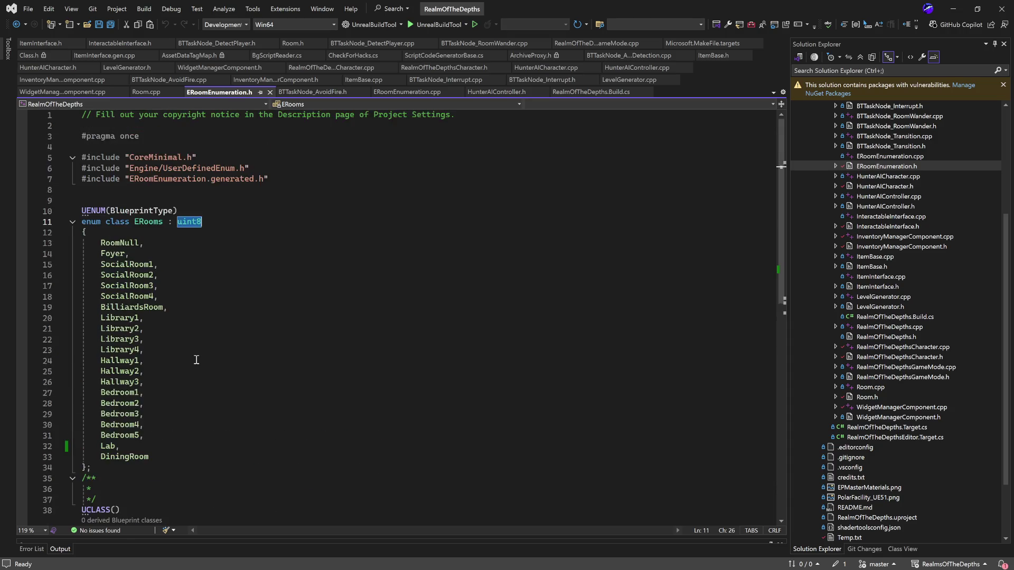
click(189, 297)
click(165, 242)
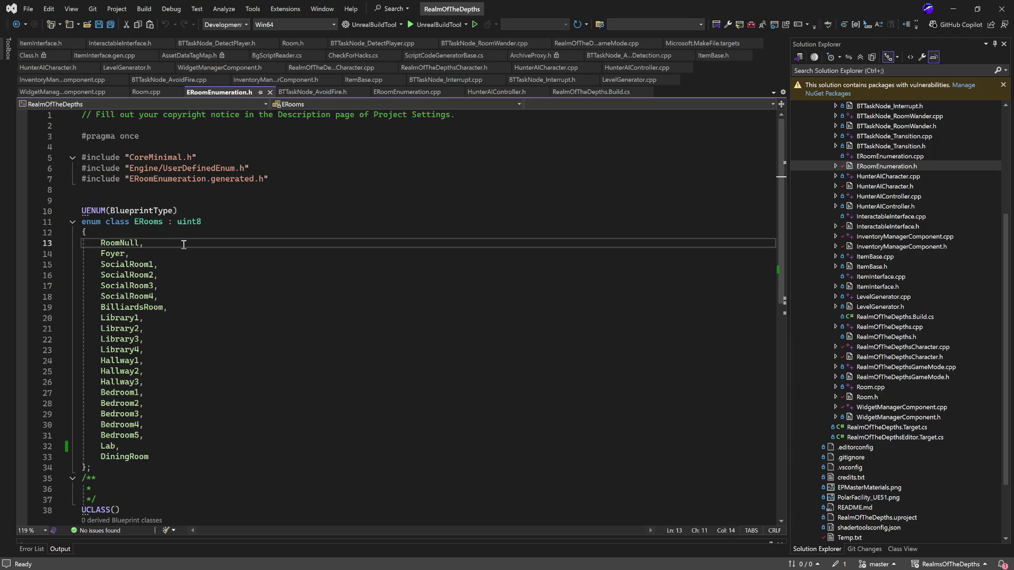
double_click(183, 244)
text(= -)
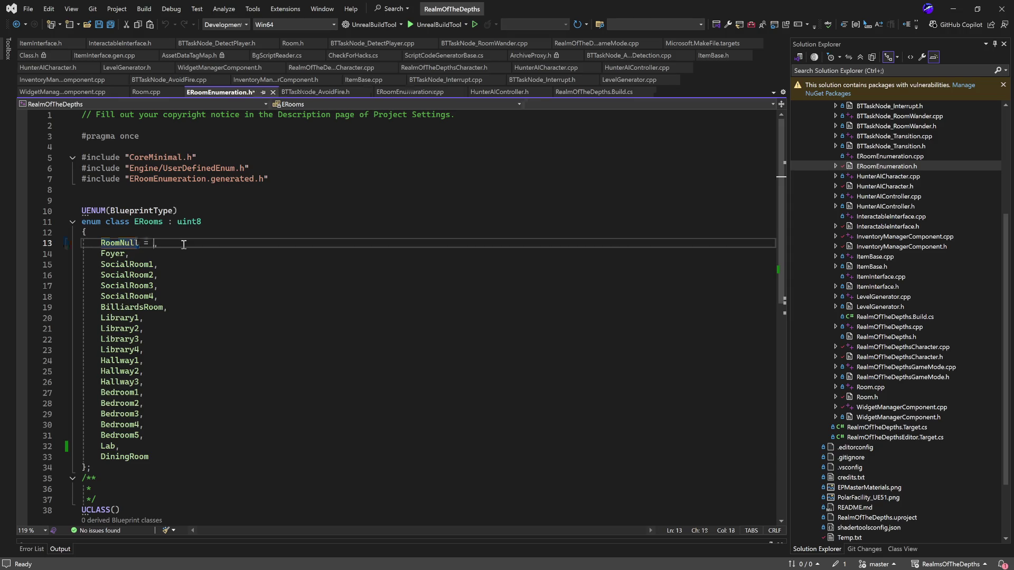
text(1)
Step: Replace RoomNull's -1 with 2 and assign Library3 the value 5
click(245, 338)
double_click(113, 254)
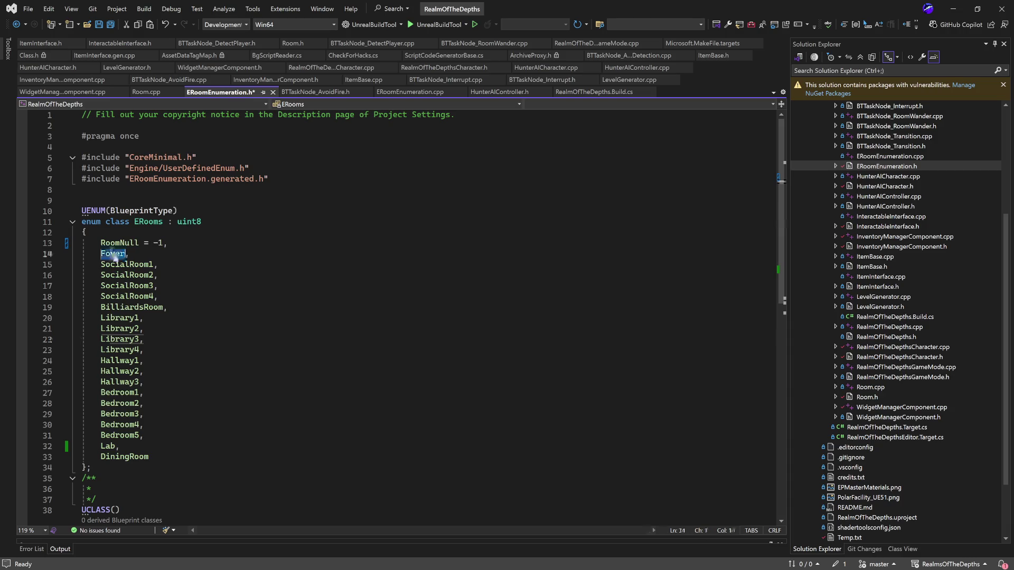
double_click(162, 242)
text(2)
click(316, 337)
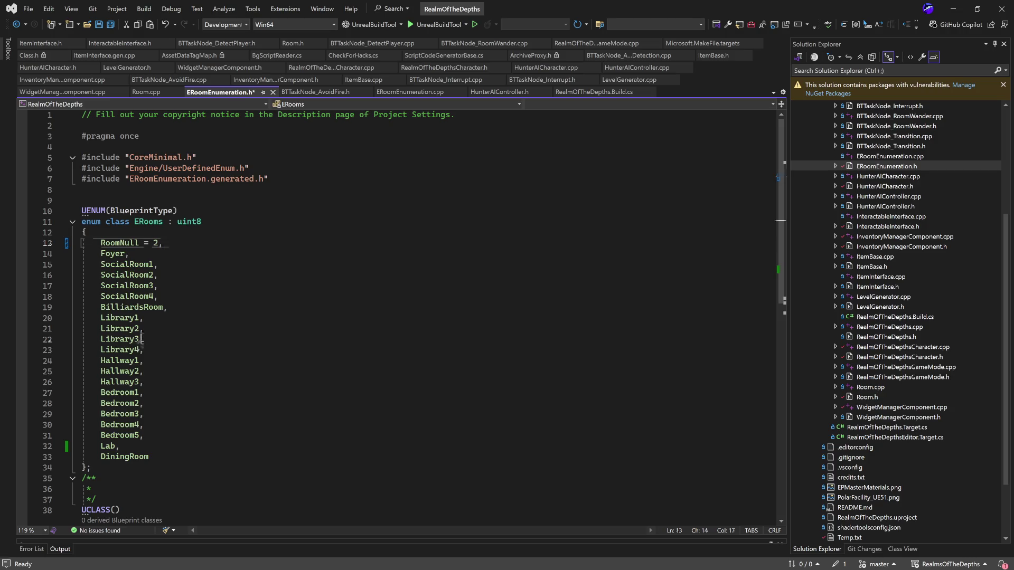
text(= 5)
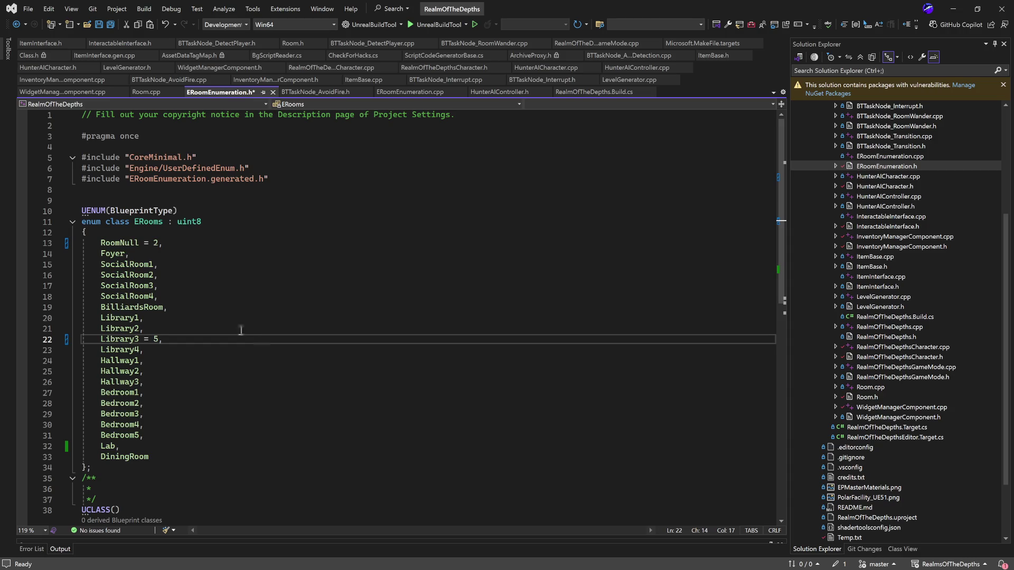
Step: Step through the SocialRoom and Library entries and insert 1 before Library3's value 5
mouse_move(205, 339)
mouse_down()
mouse_move(132, 329)
mouse_move(88, 274)
mouse_up()
click(225, 300)
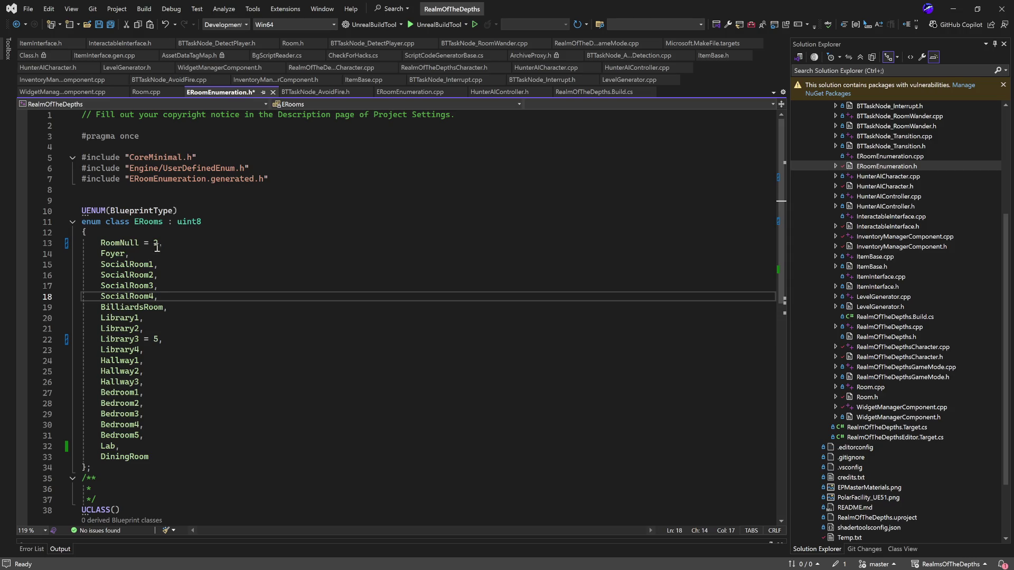
click(125, 254)
click(135, 265)
click(143, 275)
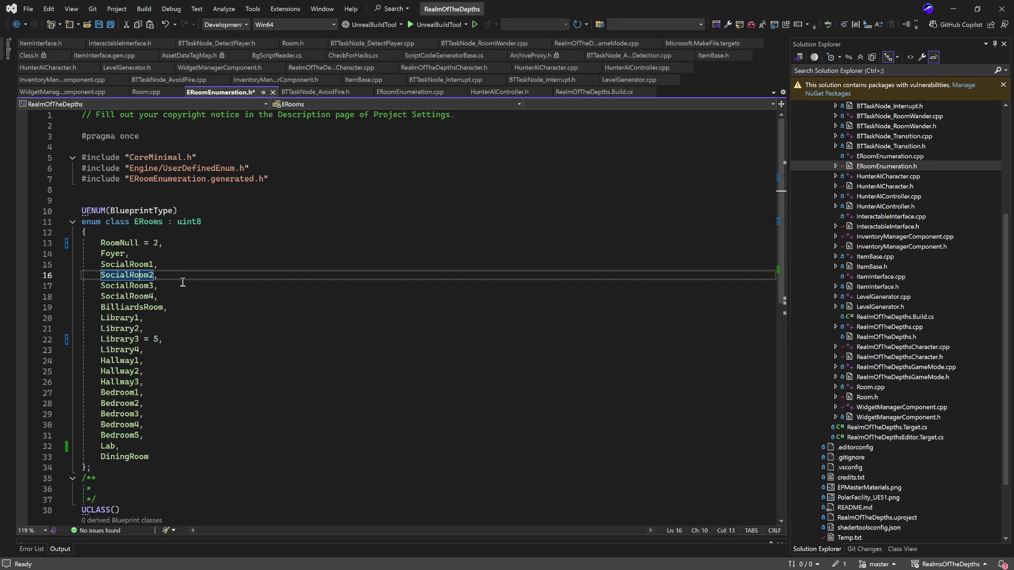
click(132, 286)
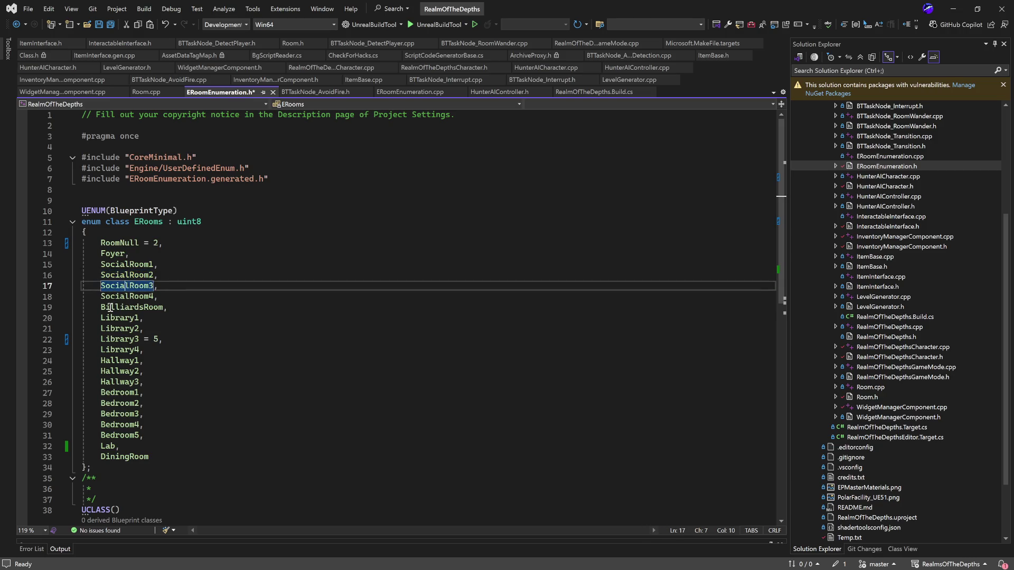
click(112, 306)
click(111, 317)
click(110, 328)
click(155, 339)
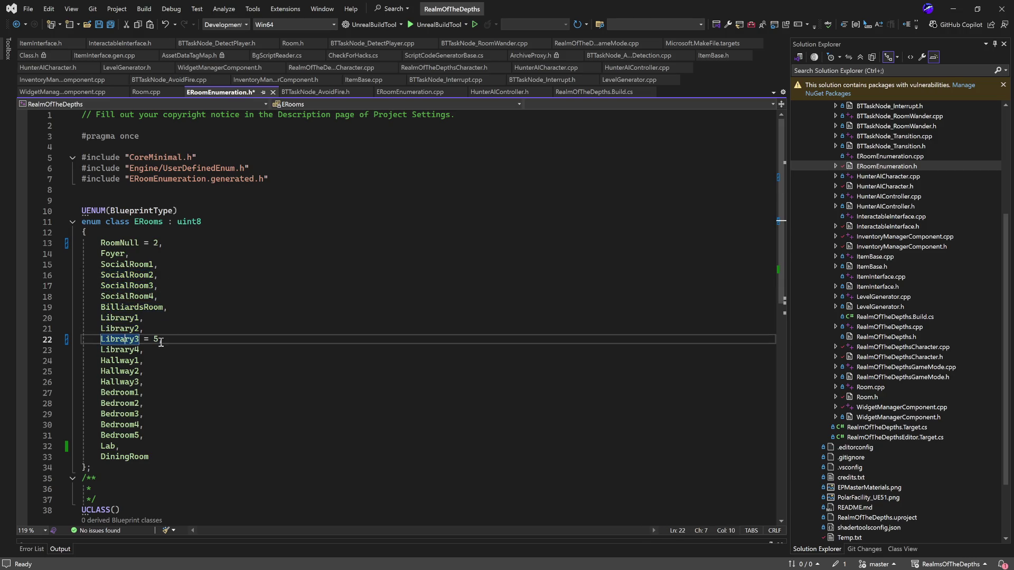
text(1)
Step: Undo the explicit enum values back to the saved ERooms version and save
click(321, 308)
key(ctrl+z)
key(ctrl+z)
key(ctrl+z)
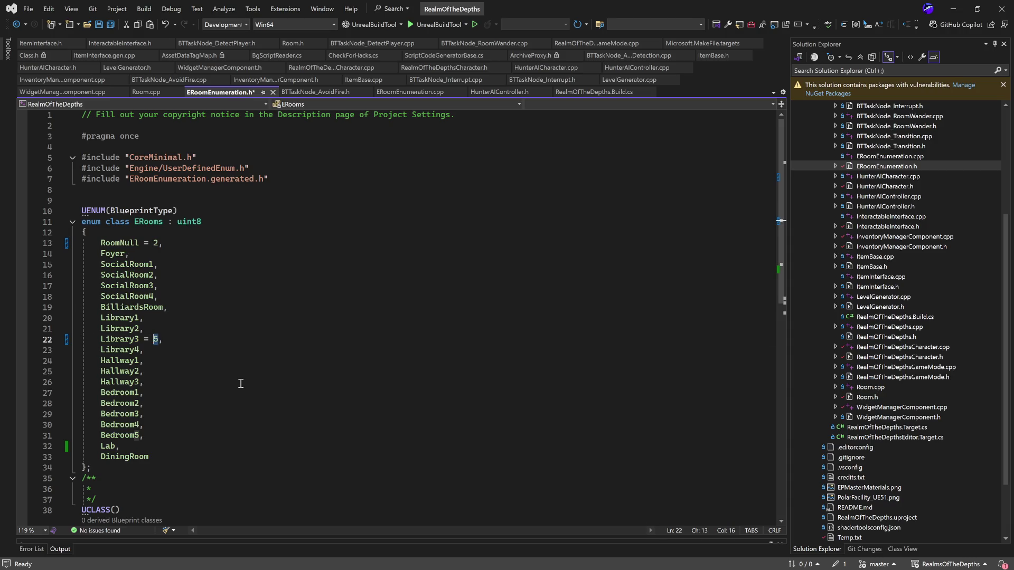
key(ctrl+z)
key(ctrl+s)
click(375, 316)
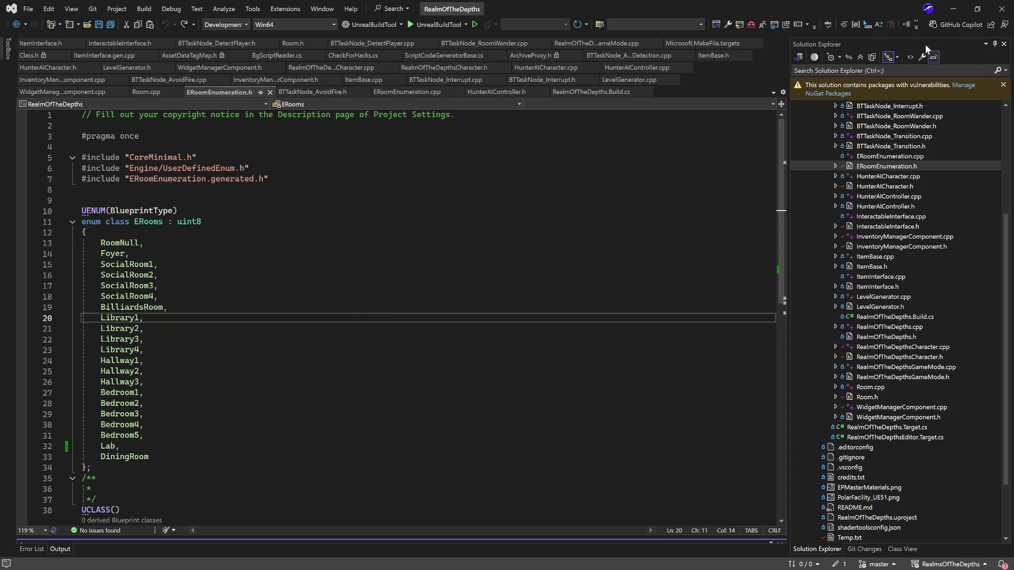
Step: In Unreal, show the InGameCamMonitorController graph and select its Position-setting Branch and SET nodes
click(959, 9)
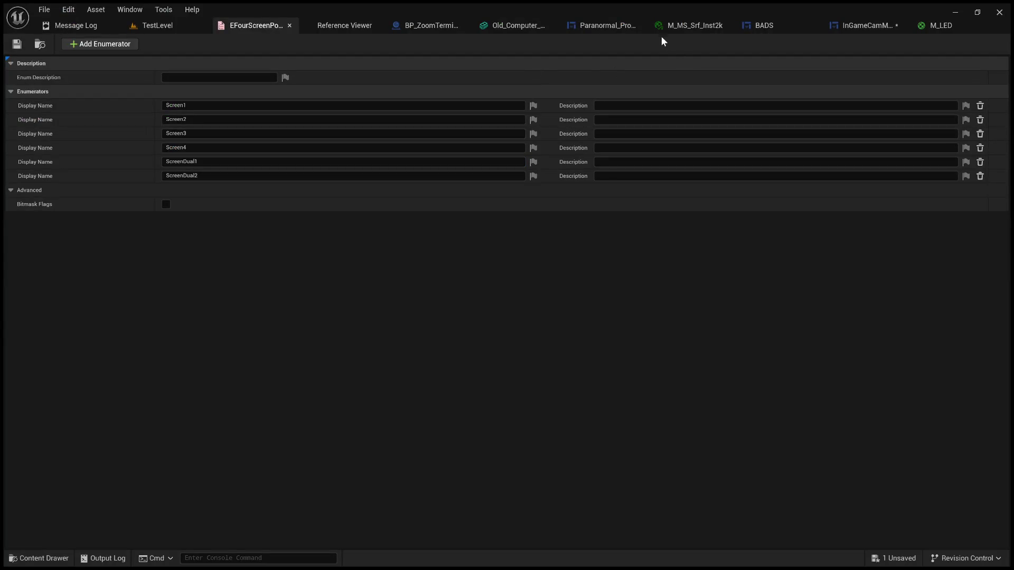
click(866, 26)
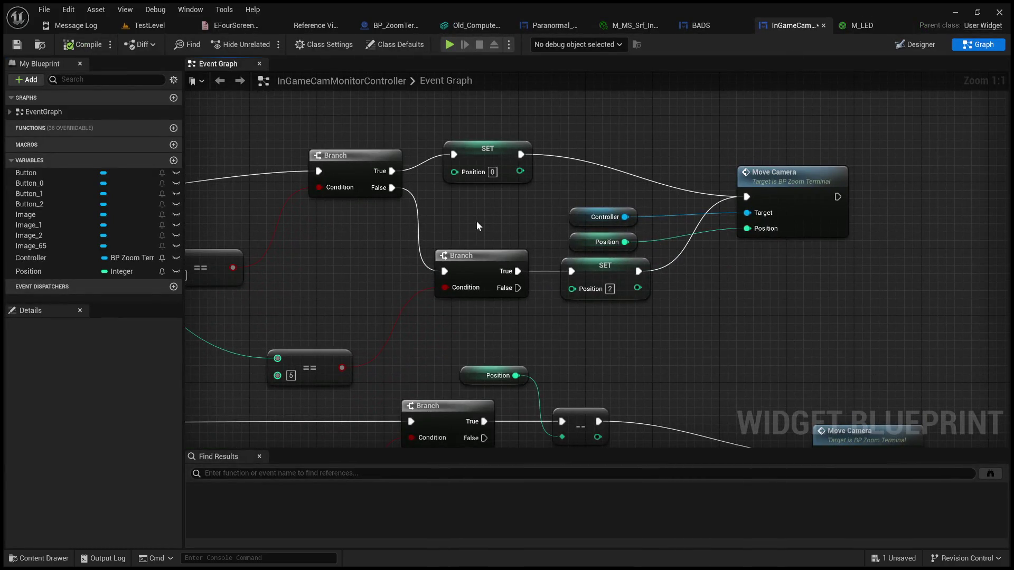
mouse_move(480, 217)
mouse_down()
mouse_move(547, 227)
mouse_move(526, 244)
mouse_up()
drag(718, 401, 481, 138)
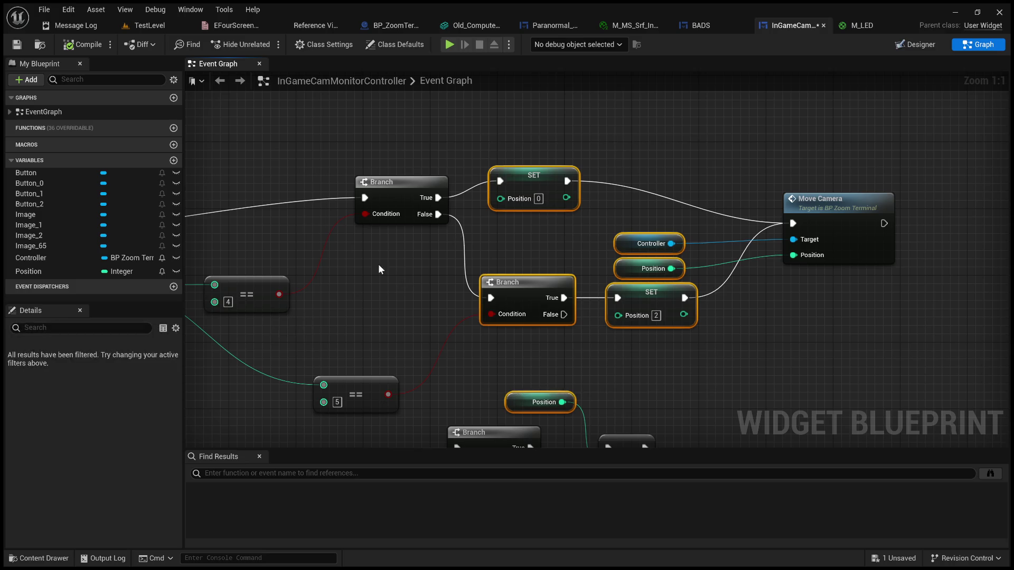
Step: Add a new widget variable and name it EFourScreens, typed as the EFourScreens enum
click(173, 161)
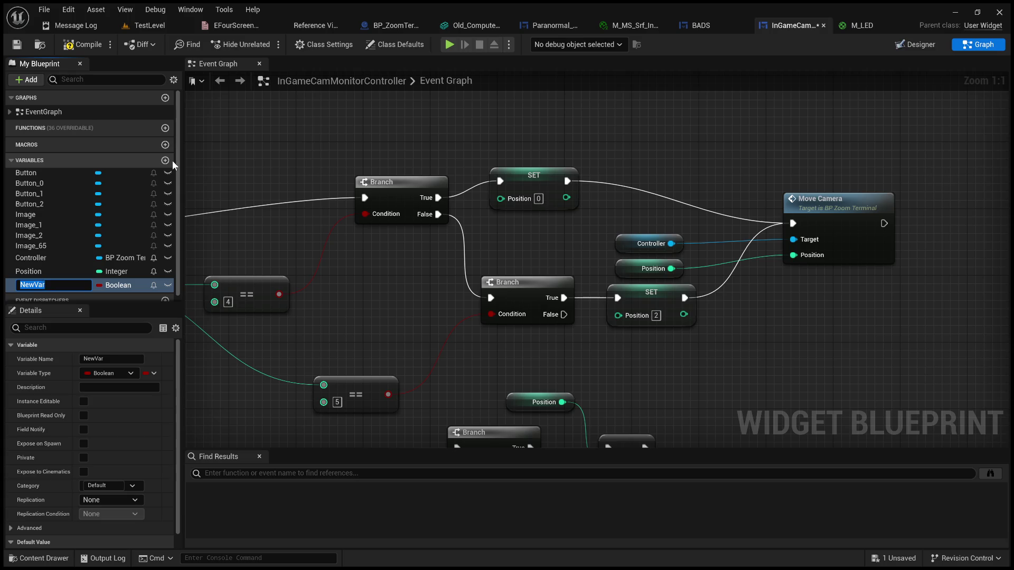
text(Ebn)
key(BackSpace)
key(BackSpace)
text(FourScr)
text(eens)
key(Return)
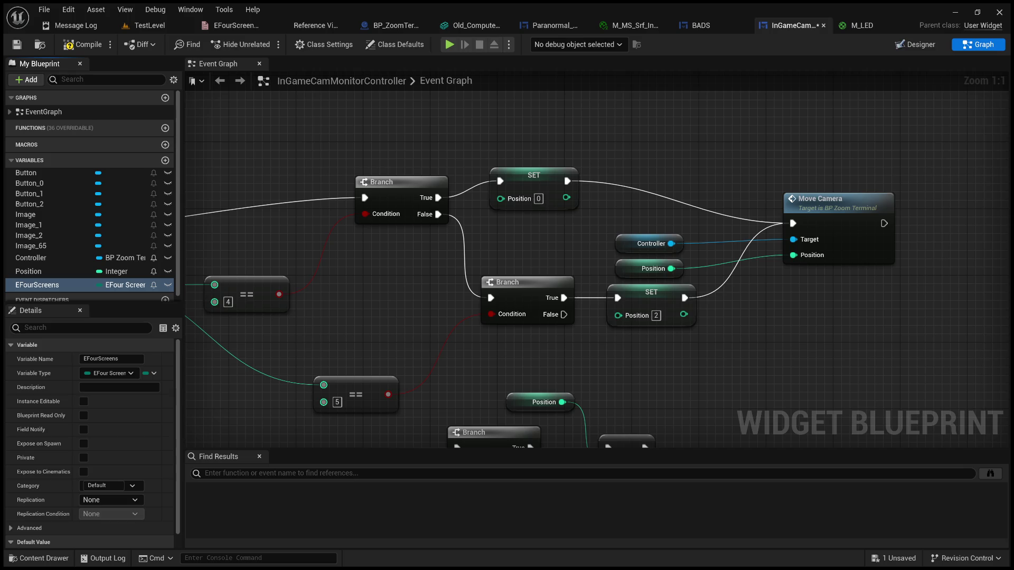
Step: Play TestLevel in the editor, activate the monitor terminal with E, and go fullscreen
click(158, 26)
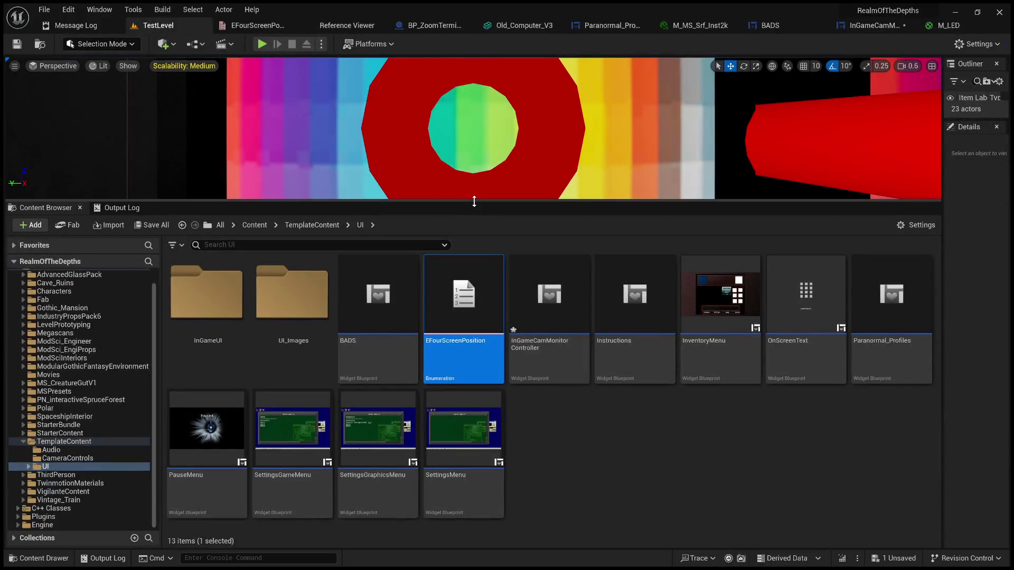
drag(474, 206, 468, 408)
click(262, 44)
click(540, 268)
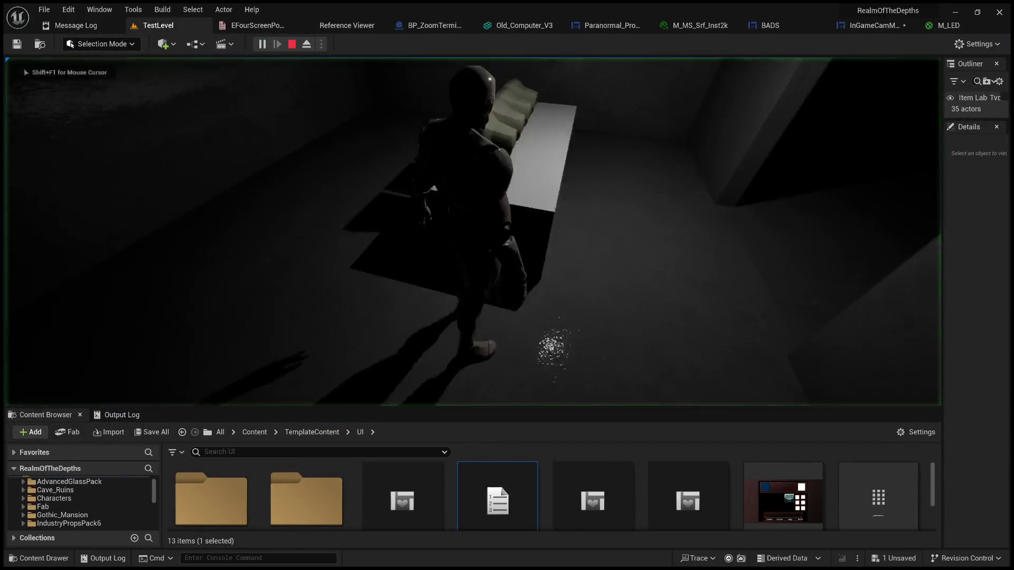
key(e)
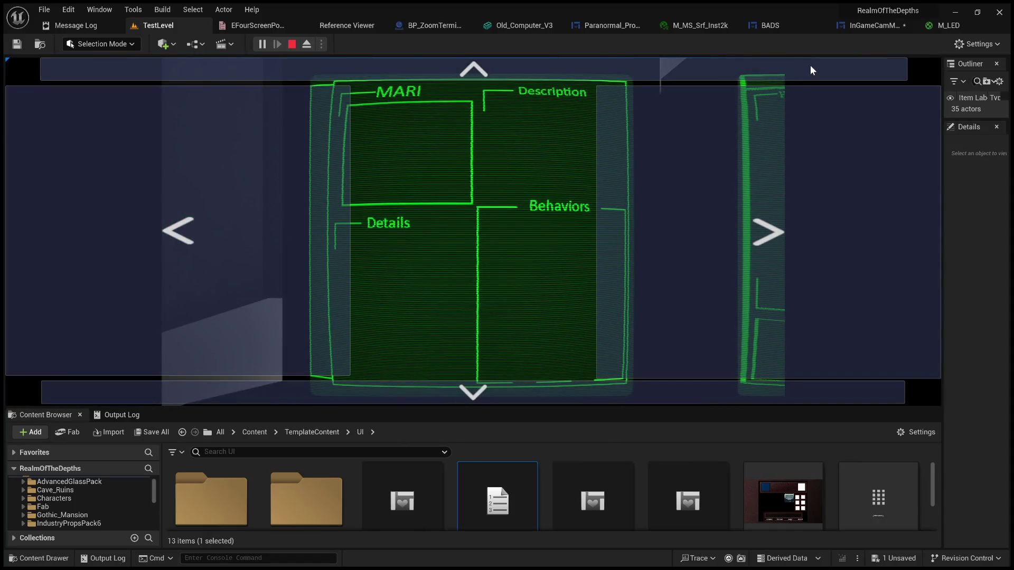
key(F11)
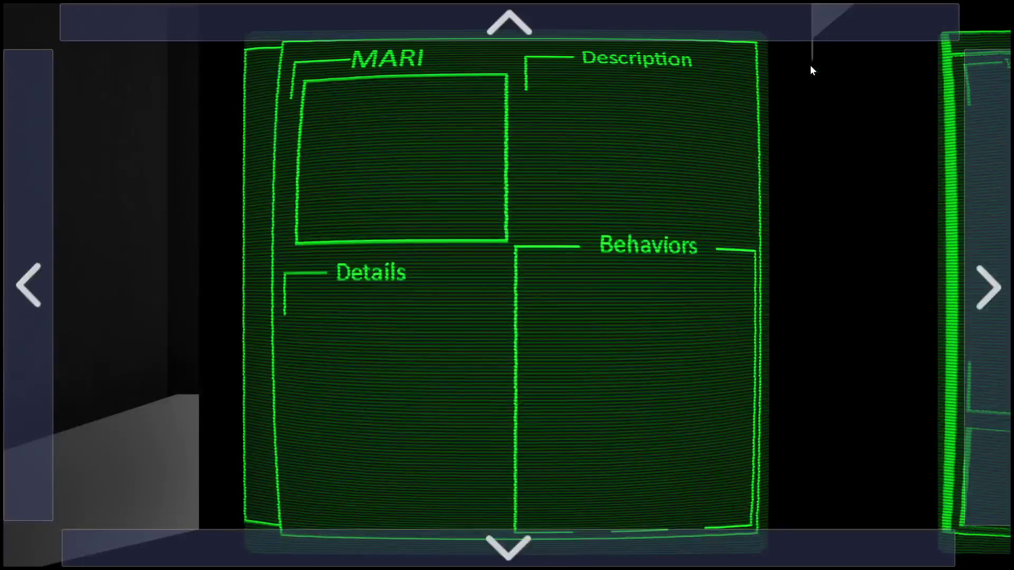
Step: Cycle through the MARI, console and System Manager monitors, then stop play and restore the editor
click(33, 320)
click(980, 322)
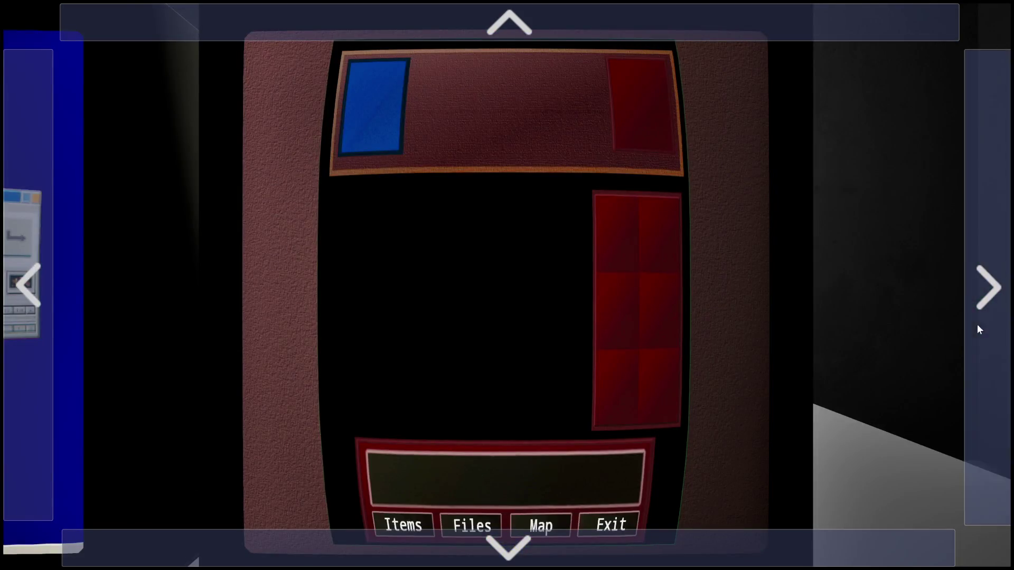
click(718, 538)
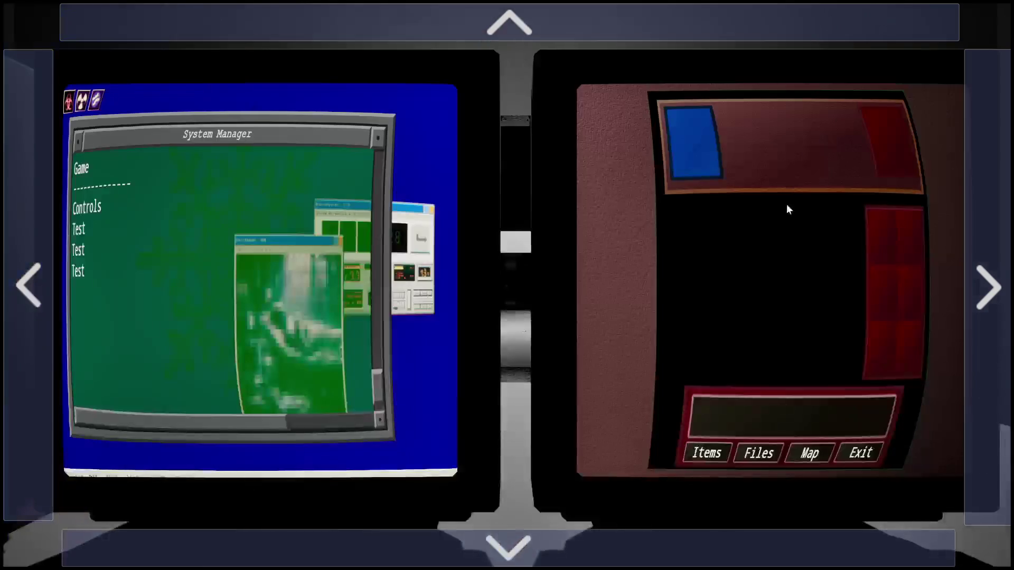
click(689, 32)
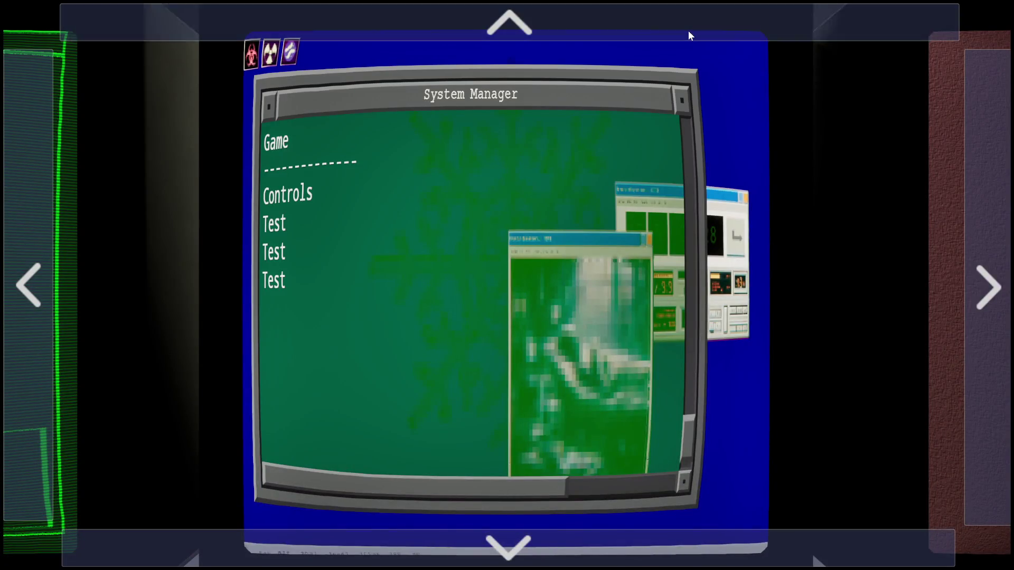
key(Escape)
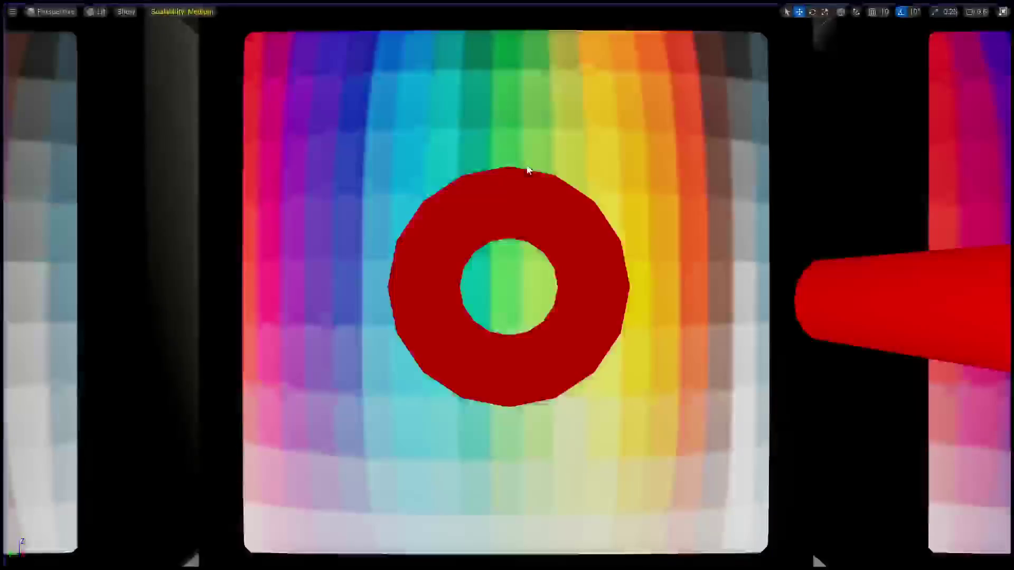
key(F11)
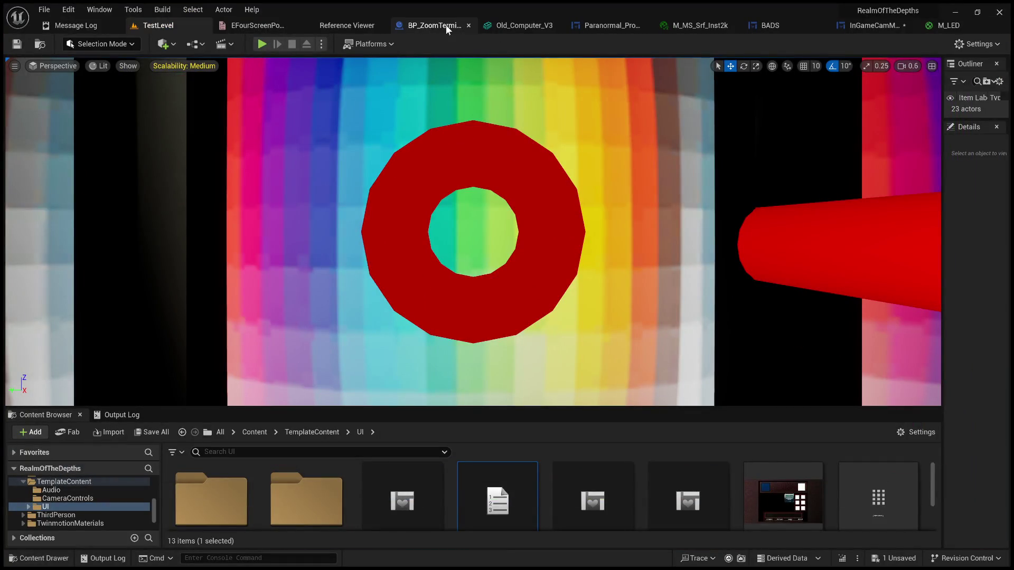
click(866, 27)
Step: Pan to the branch nodes and drop an EFourScreens getter node into the Event Graph
mouse_move(480, 112)
mouse_down()
mouse_move(591, 80)
mouse_move(569, 142)
mouse_up()
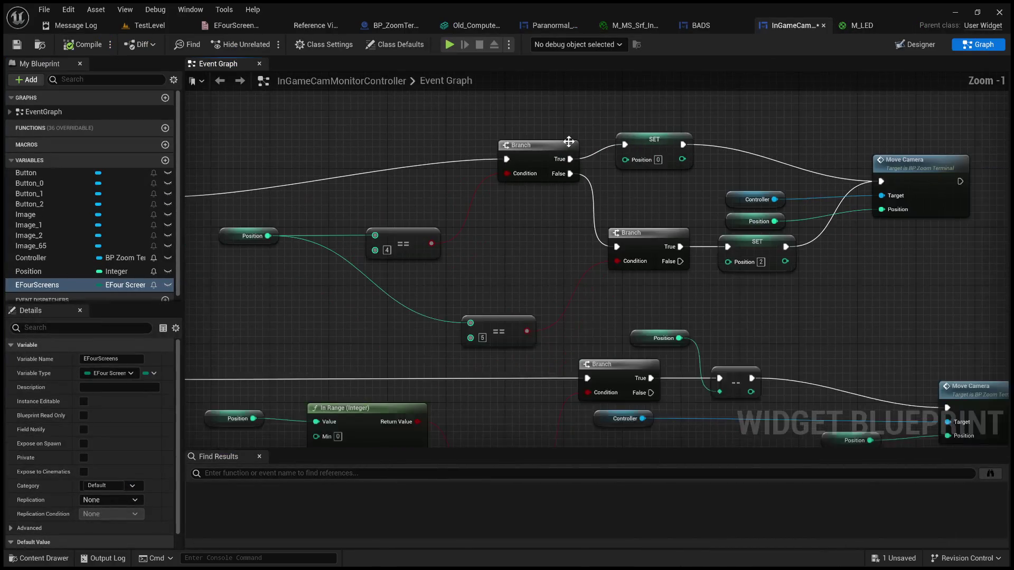
click(37, 286)
drag(349, 116, 388, 137)
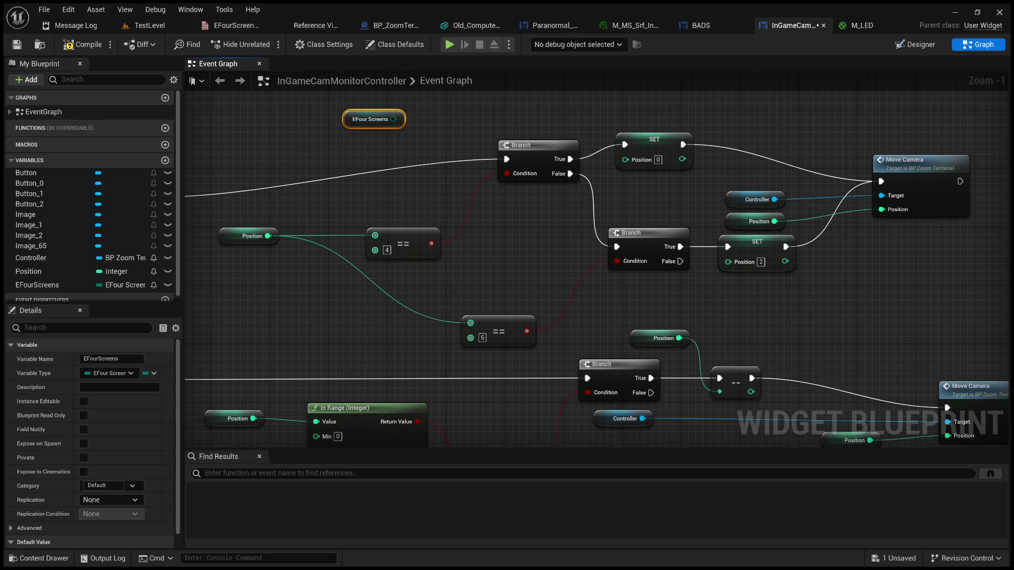
mouse_move(270, 306)
mouse_down()
mouse_move(369, 190)
mouse_move(381, 192)
mouse_up()
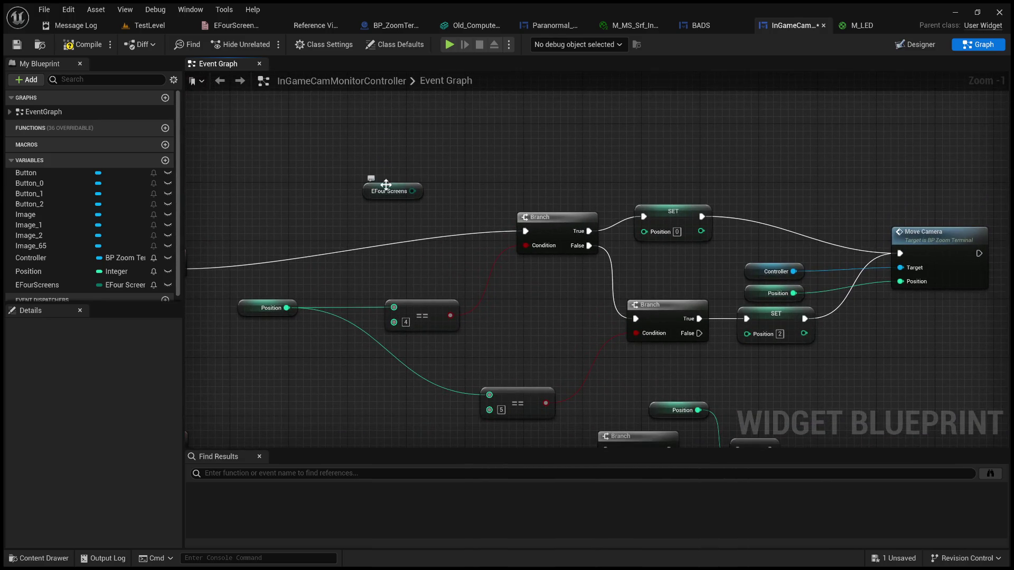
click(30, 286)
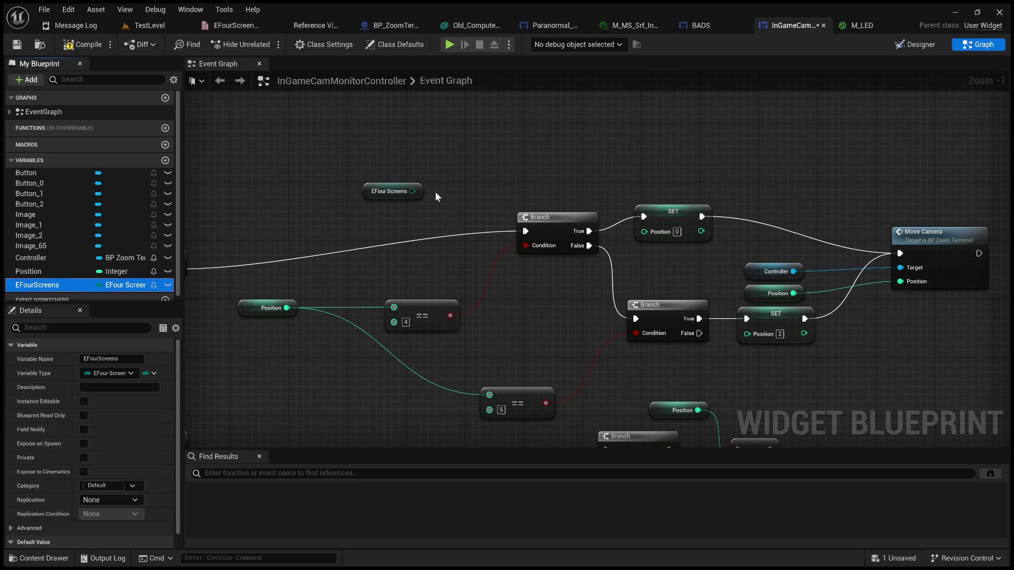
drag(412, 191, 453, 180)
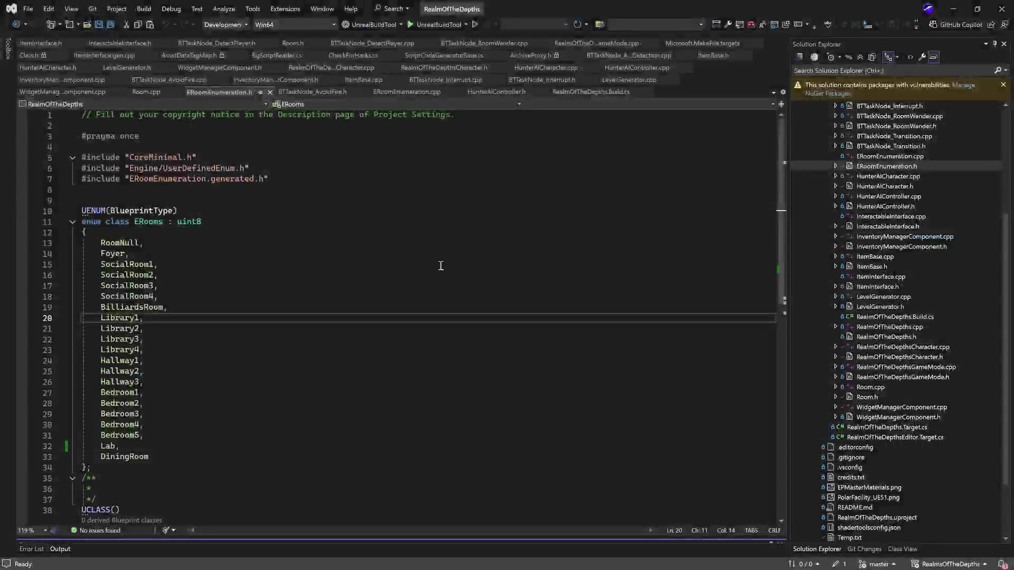
Step: Select RoomNull in ERoomEnumeration.h, then open HunterAICharacter.h from Solution Explorer
double_click(121, 243)
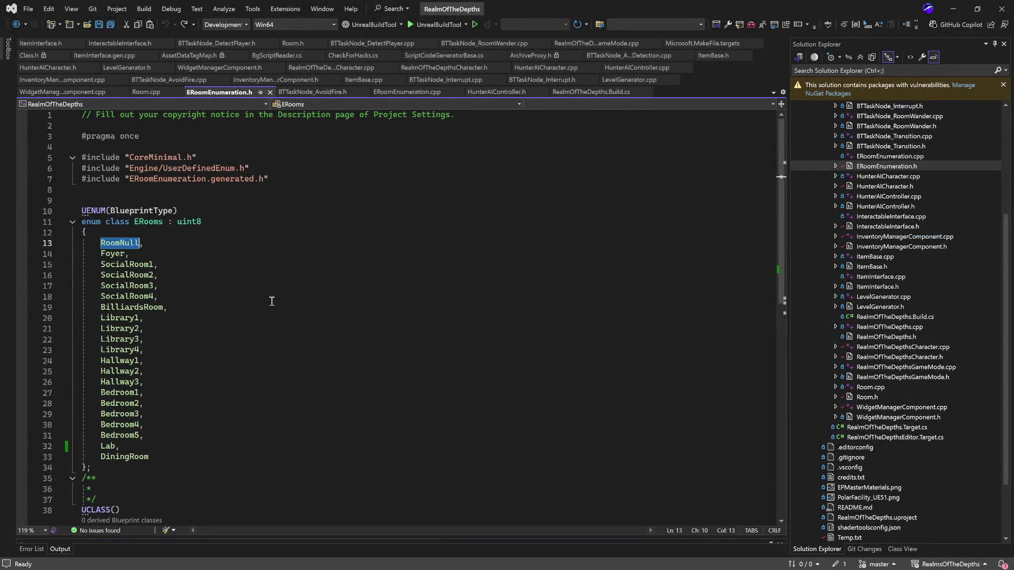
scroll(273, 303, down, 4)
scroll(310, 301, up, 3)
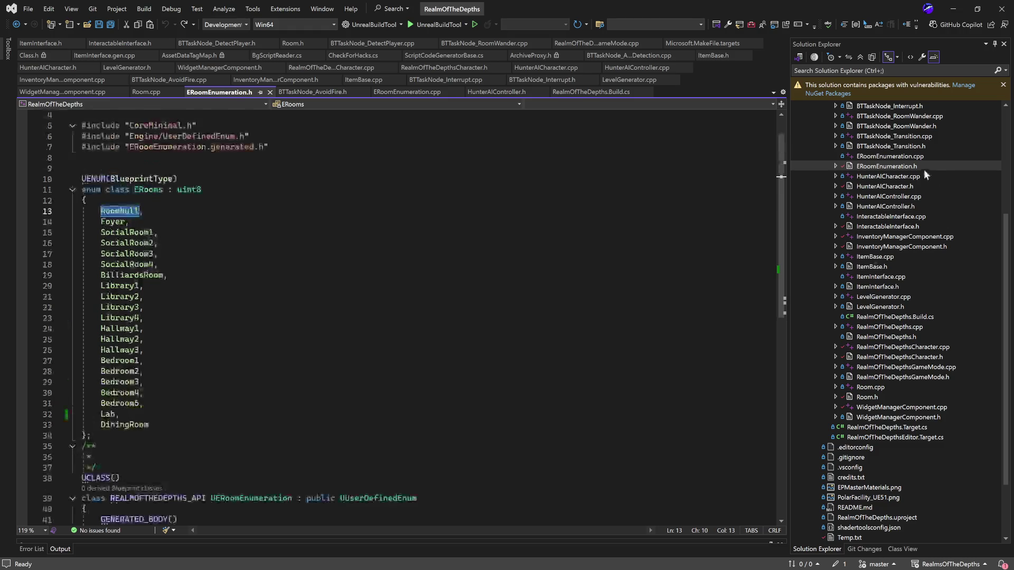
scroll(914, 157, up, 4)
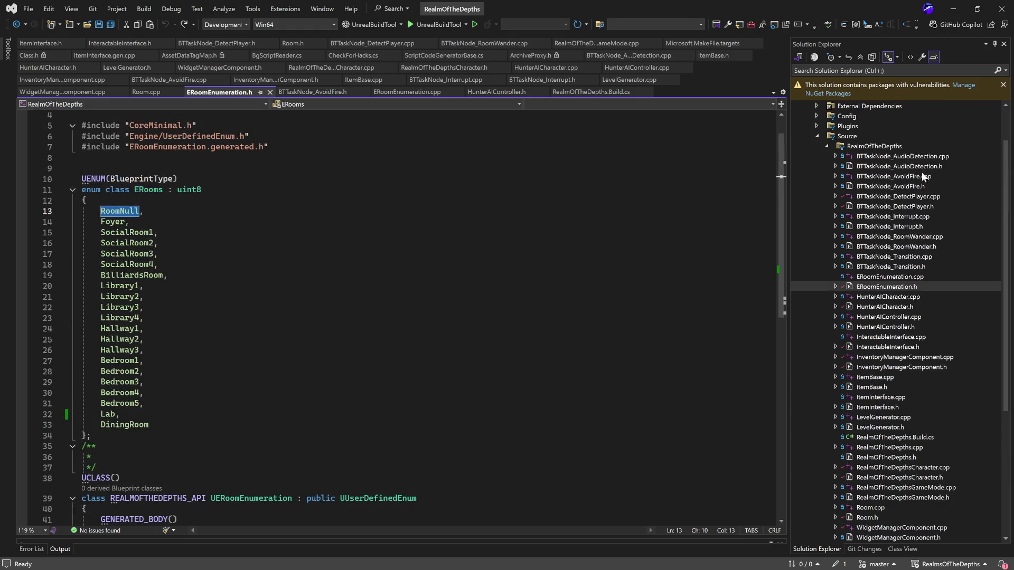
click(913, 309)
double_click(913, 308)
Step: Select the EHunterTrait entries from AvoidFire through Scent in HunterAICharacter.h
click(170, 244)
double_click(110, 233)
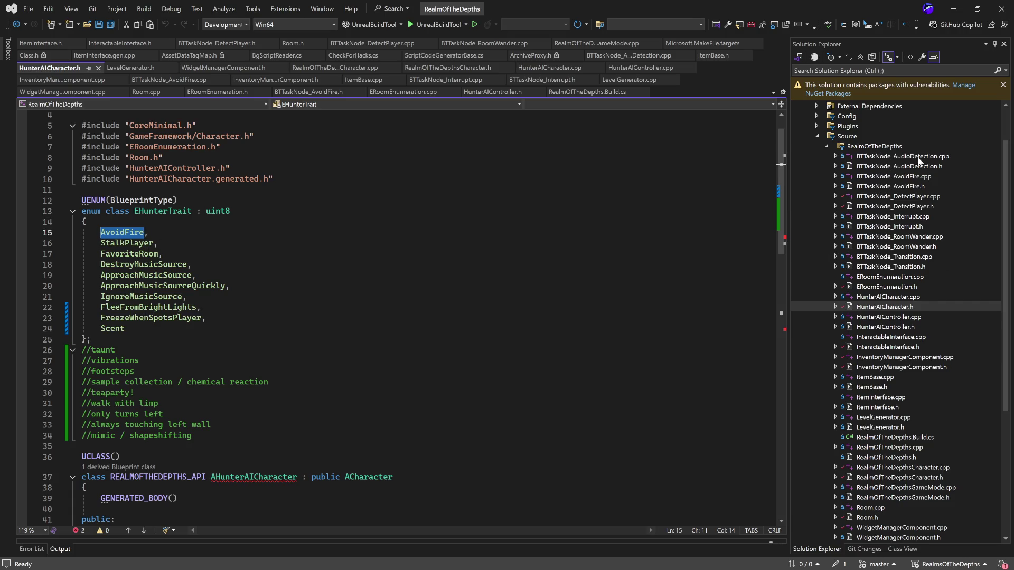
mouse_move(233, 333)
mouse_down()
mouse_move(84, 230)
mouse_move(290, 284)
mouse_up()
drag(125, 328, 73, 232)
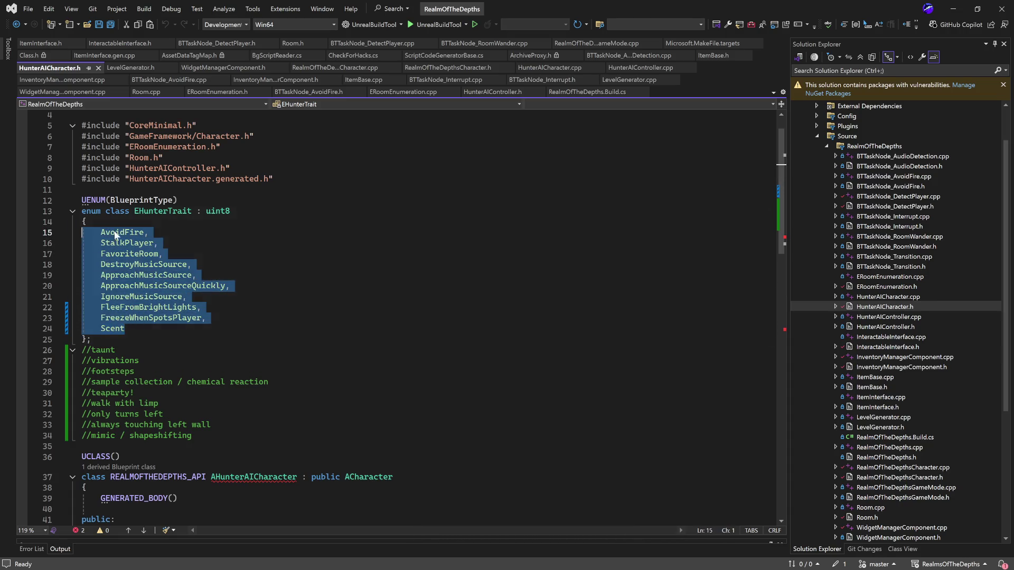
click(402, 290)
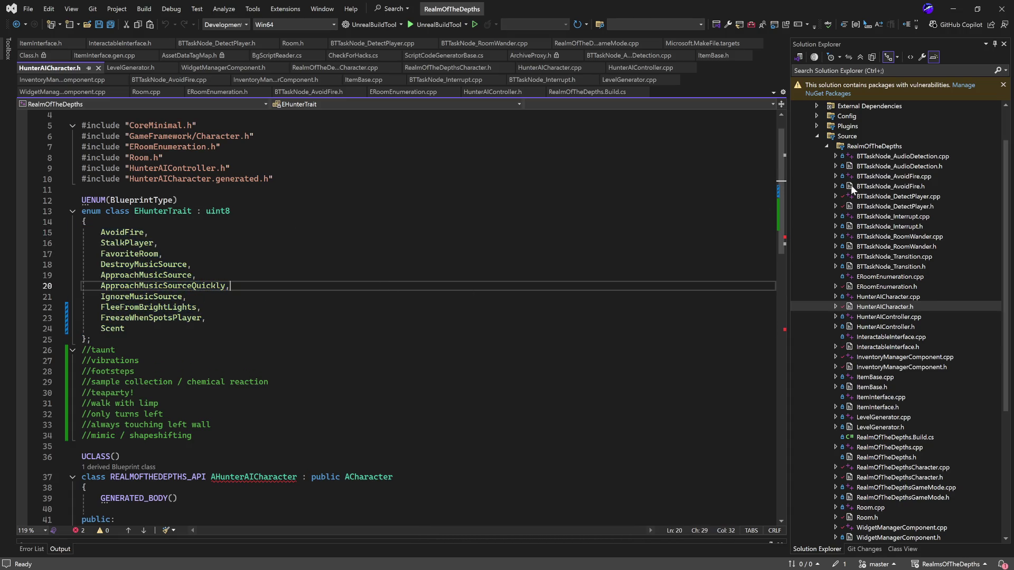
Step: Open BTTaskNode_AudioDetection.cpp and highlight the line 35 condition with ApproachMusicSourceQuickly
double_click(908, 157)
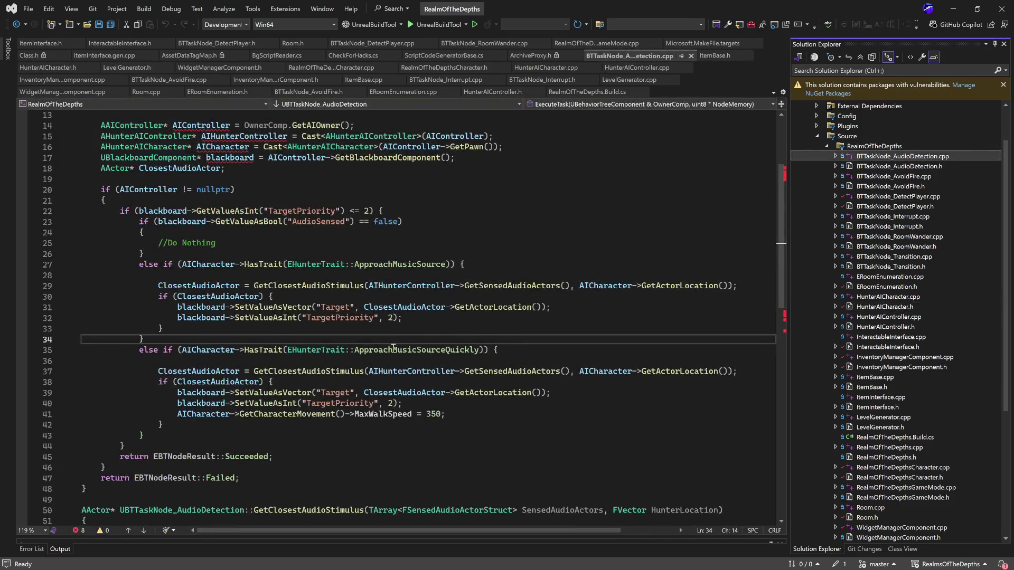
double_click(384, 350)
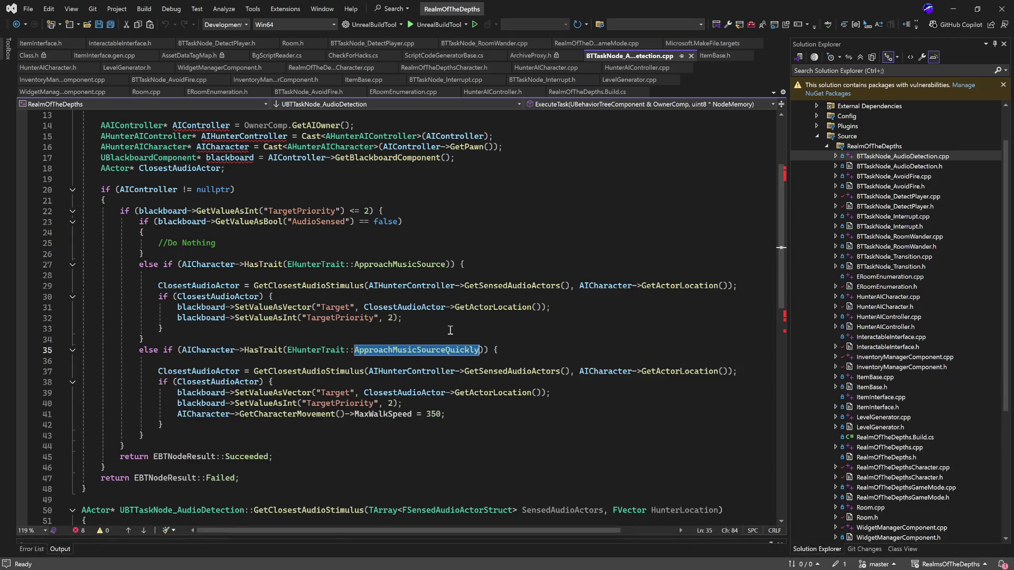
scroll(454, 330, down, 2)
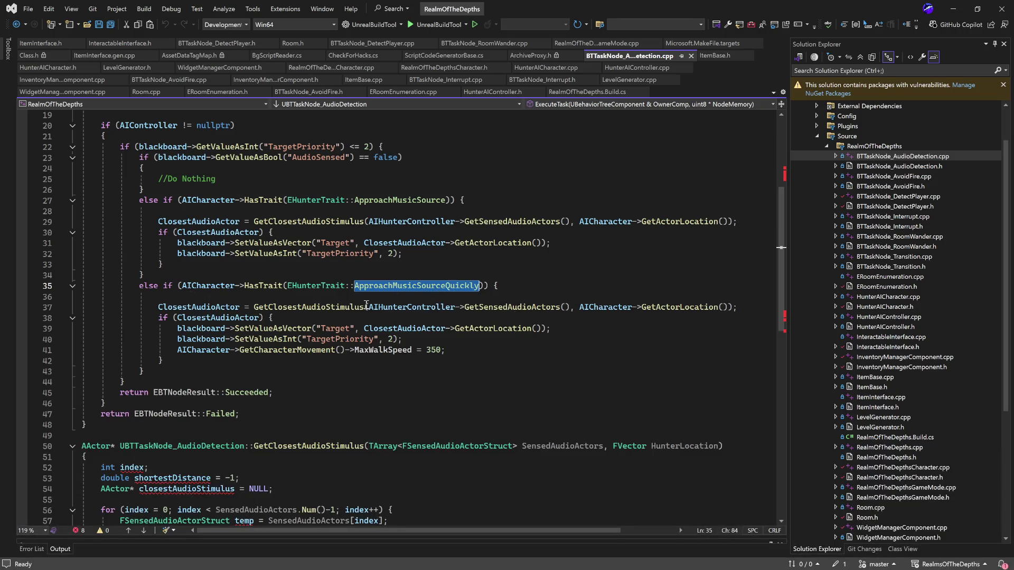
click(309, 297)
drag(139, 285, 479, 284)
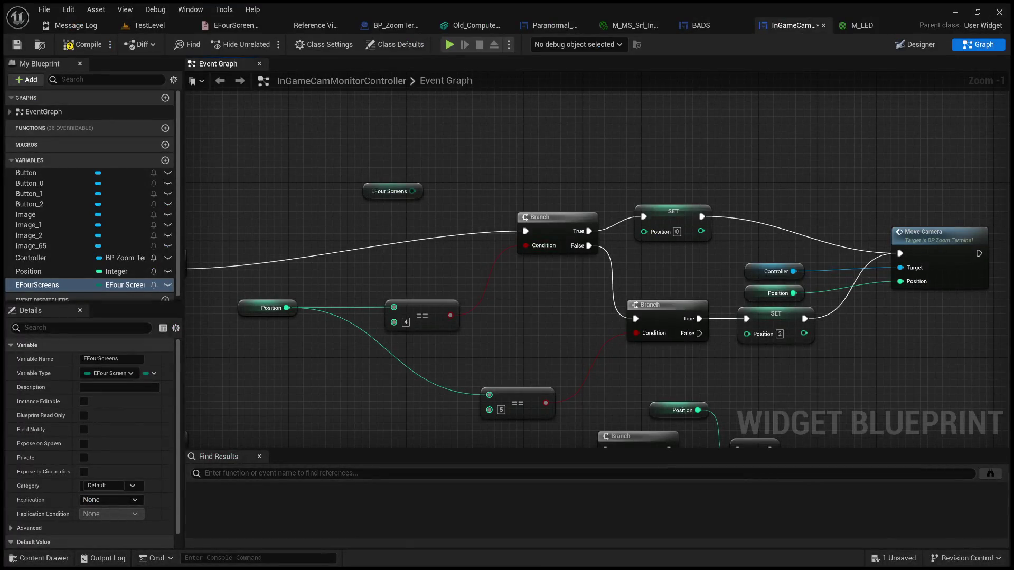
click(395, 189)
drag(413, 191, 466, 173)
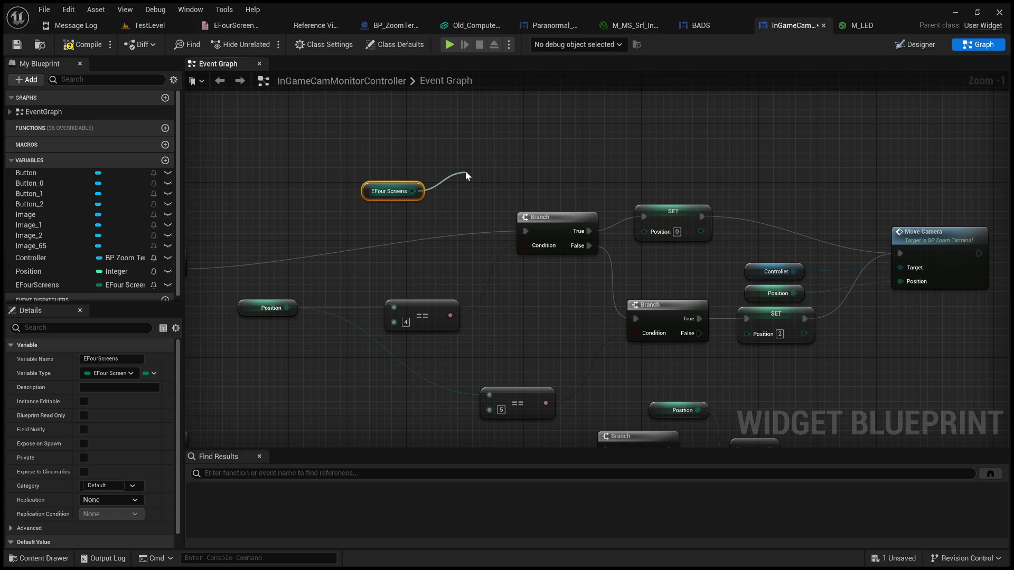
click(544, 315)
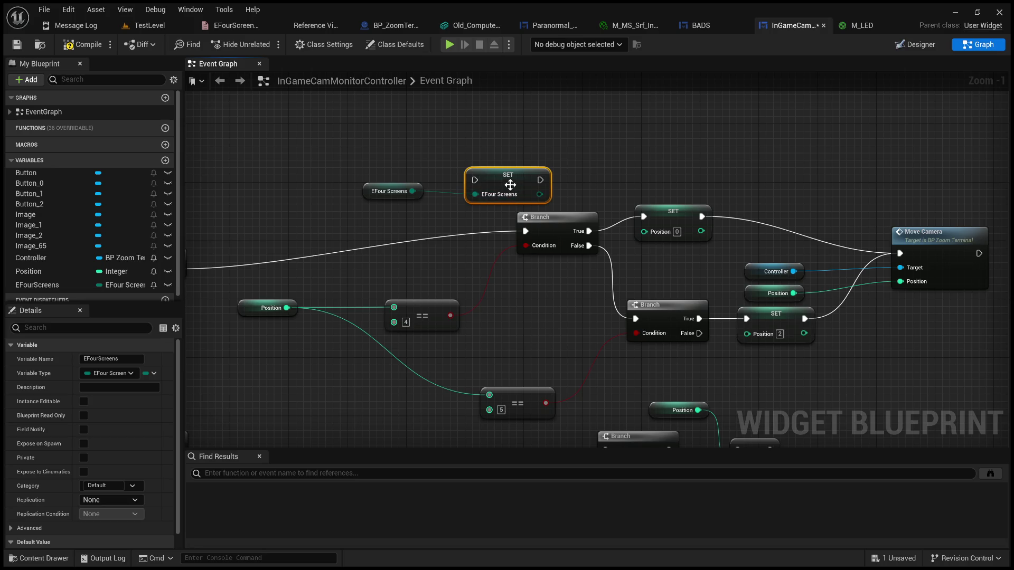
key(Delete)
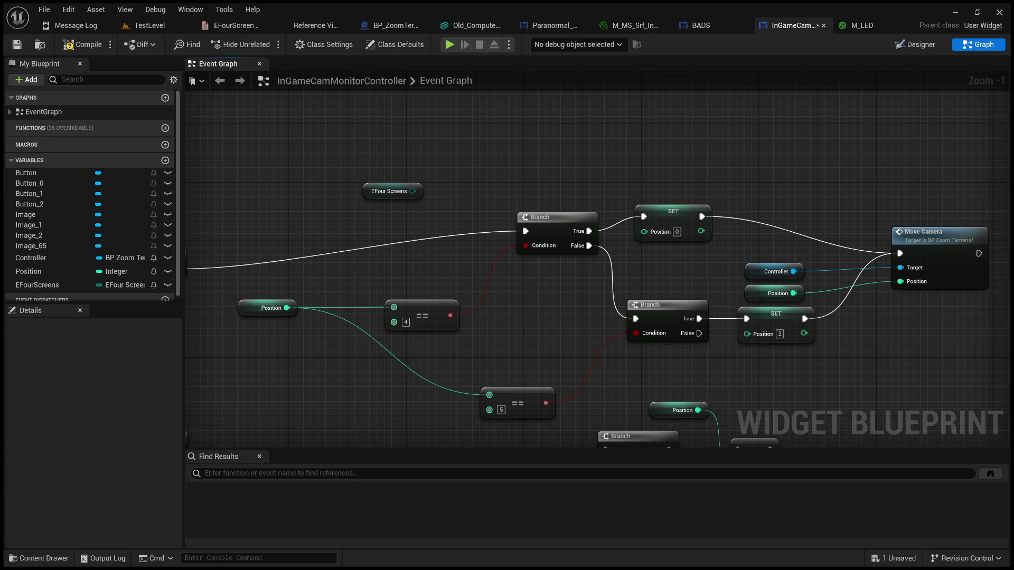
Step: Wire a new SET EFourScreens node from the EFour Screens getter output, then switch to Discord
drag(412, 191, 462, 151)
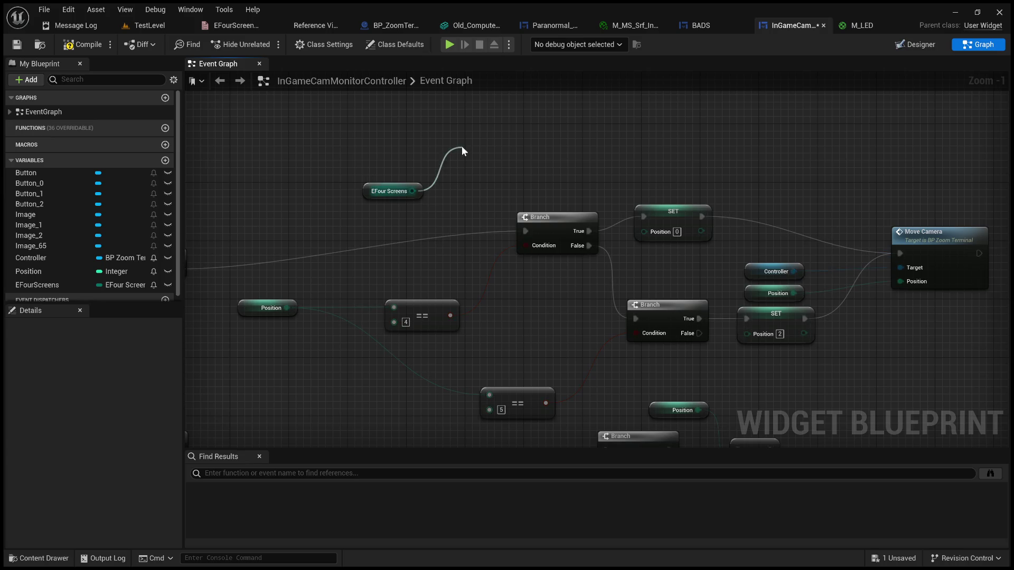
click(531, 339)
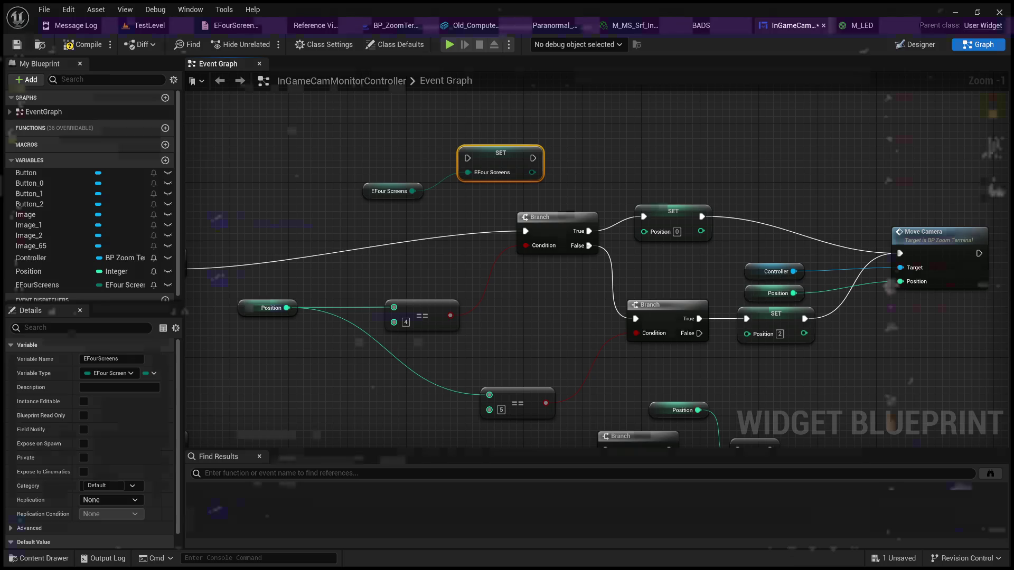
key(alt+Tab)
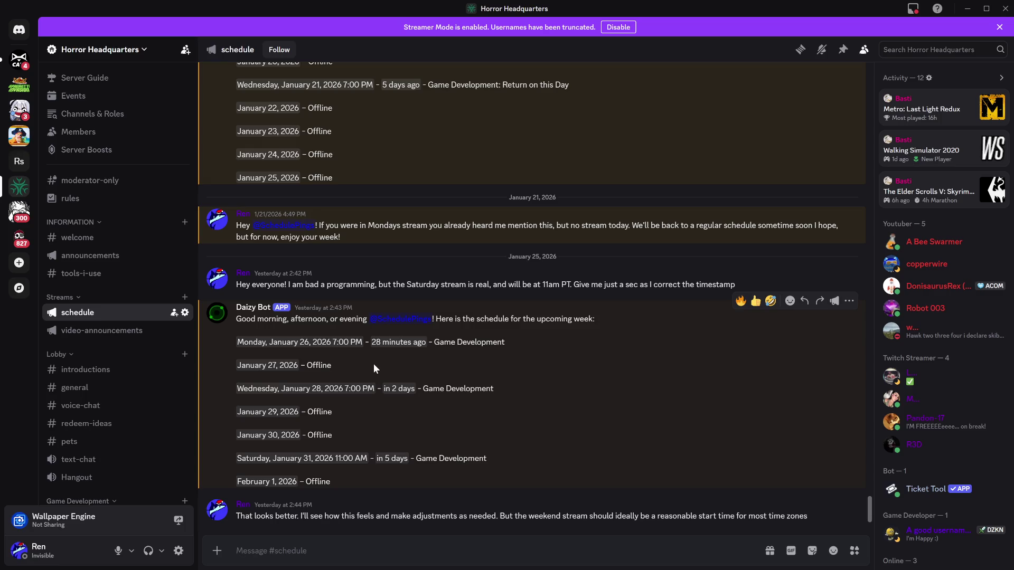
Step: Check the schedule's Monday, January 26 timestamp and the Saturday 11:00 AM stream time
drag(519, 341, 234, 343)
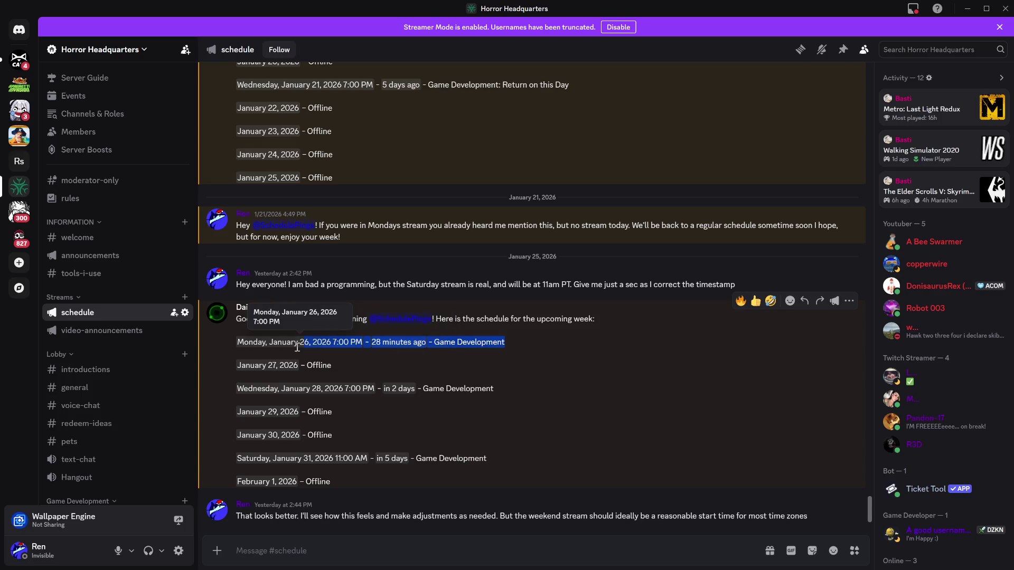
click(387, 370)
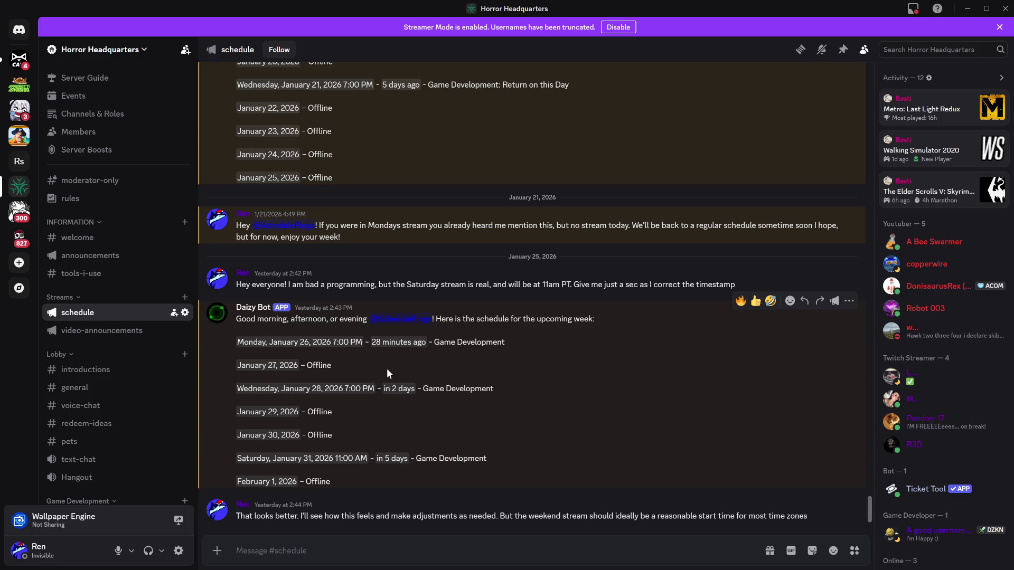
double_click(397, 342)
drag(371, 342, 427, 343)
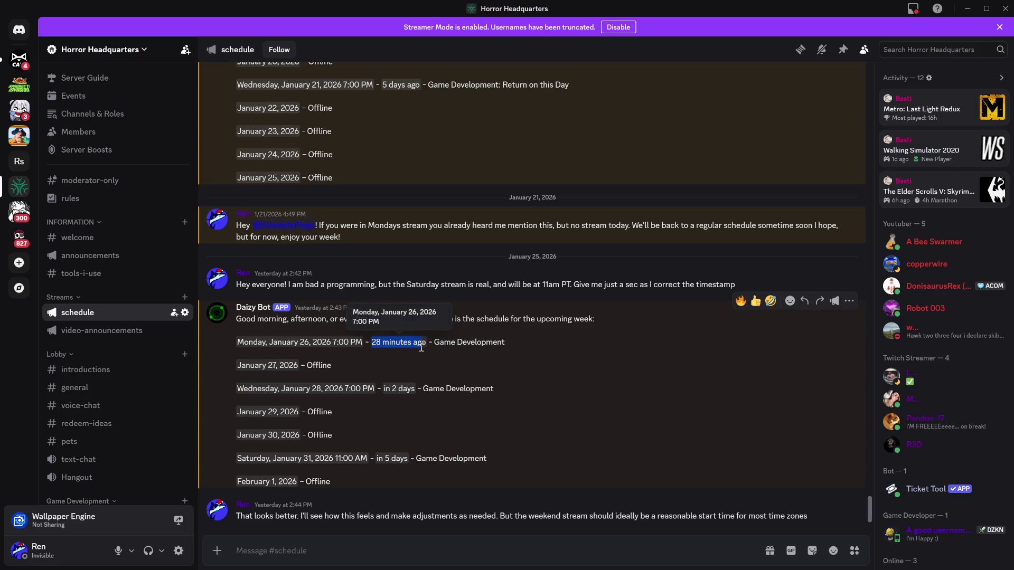
mouse_move(395, 340)
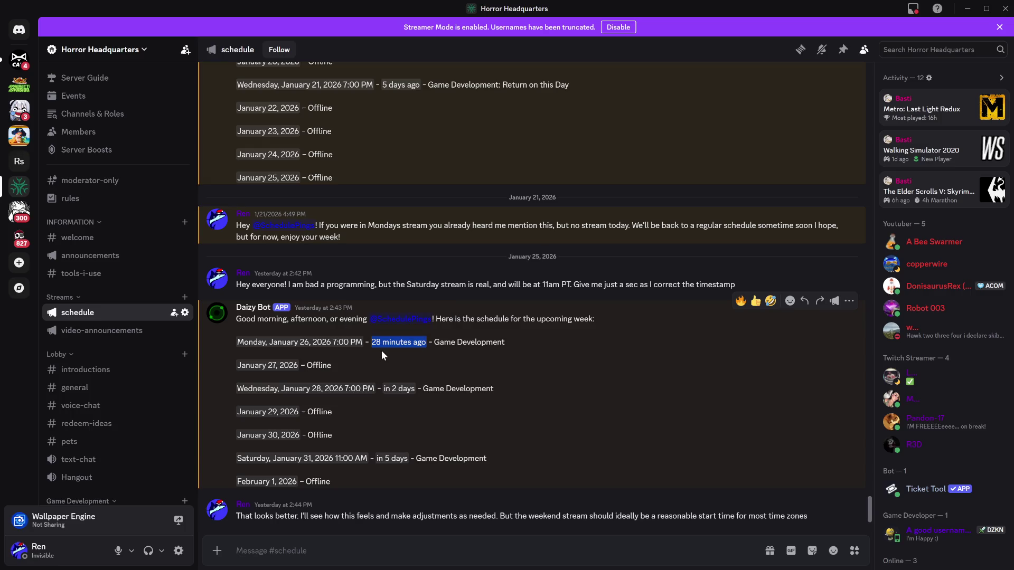
drag(315, 458, 405, 459)
click(359, 478)
drag(334, 459, 367, 460)
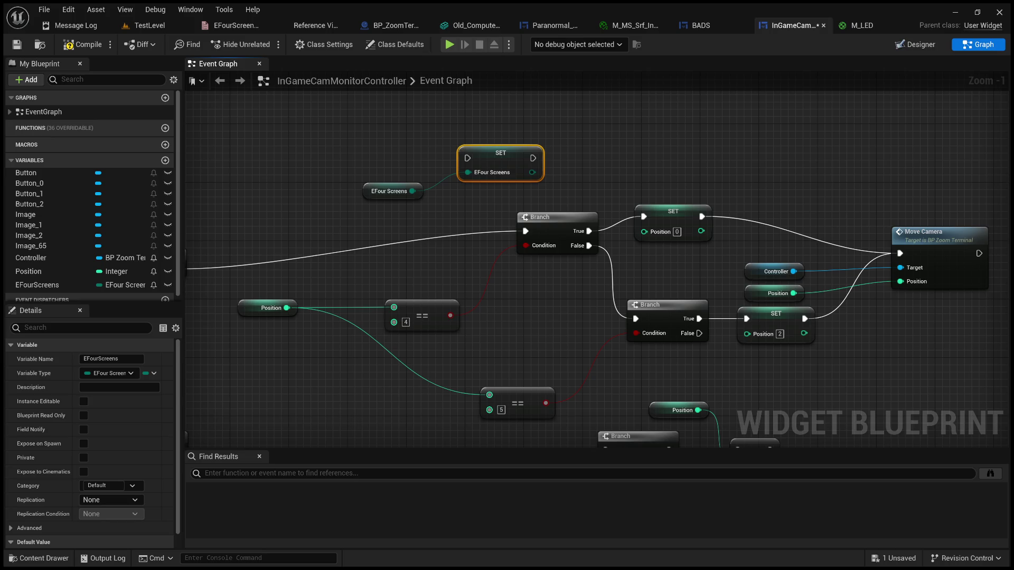
Step: Add a new Integer variable named ScreenPosition1 to the widget blueprint
click(190, 423)
scroll(56, 283, down, 1)
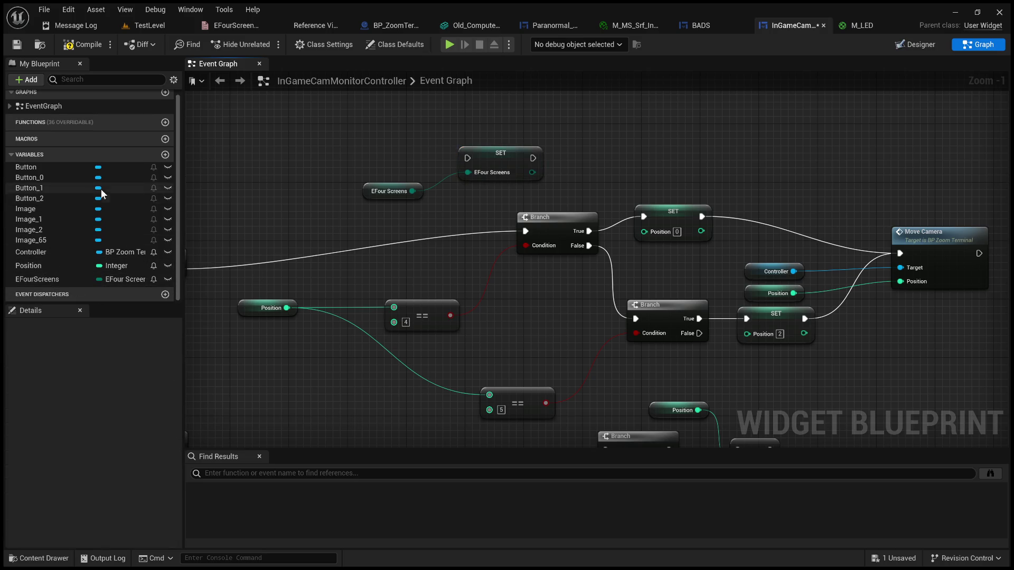
click(166, 154)
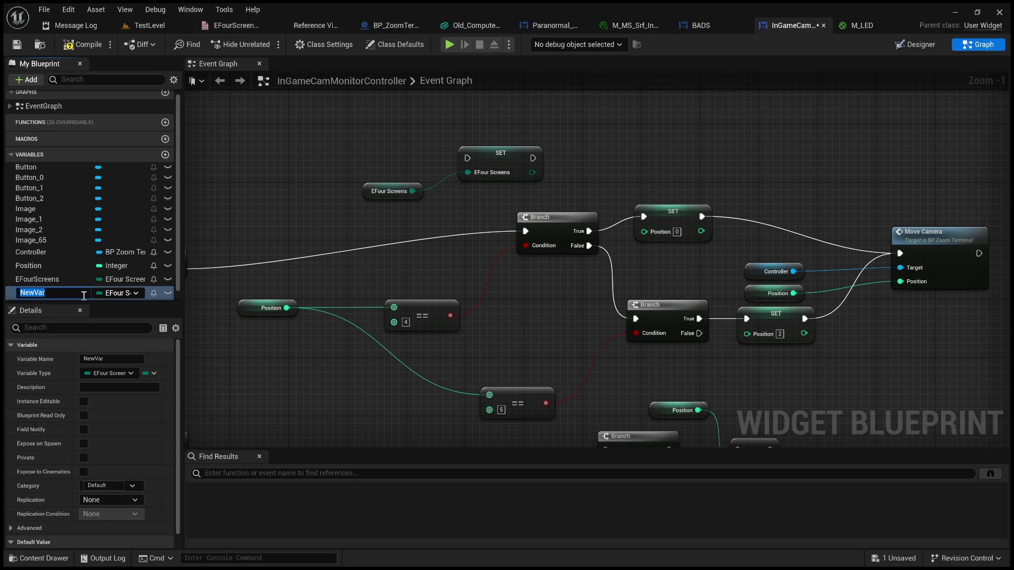
text(Screen)
text(Post)
text(tion)
text(1)
key(Return)
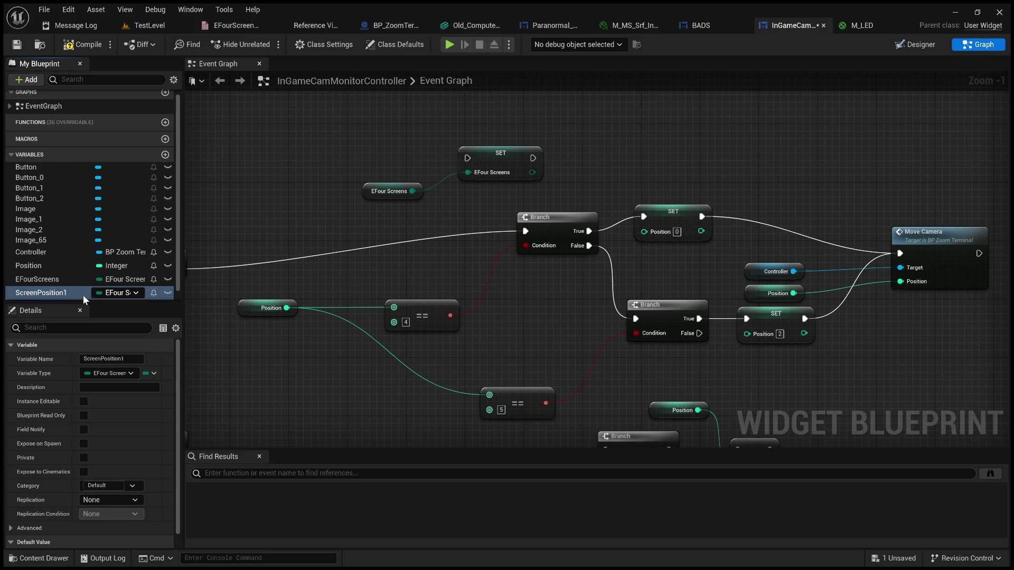
click(129, 294)
click(128, 327)
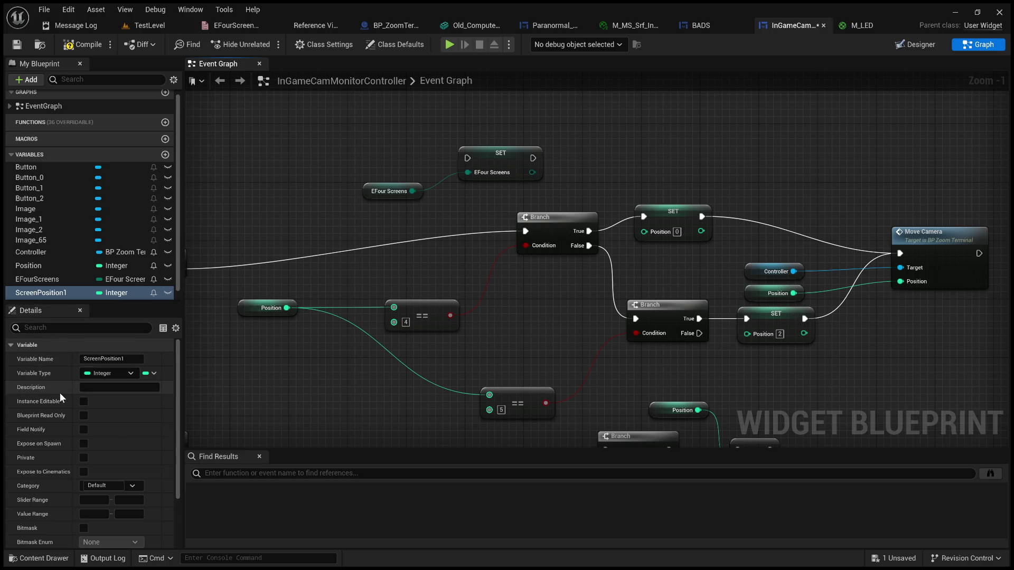
Step: Compile the blueprint and duplicate ScreenPosition1 into ScreenPosition1_0 and ScreenPosition1_1
scroll(74, 476, down, 3)
click(79, 44)
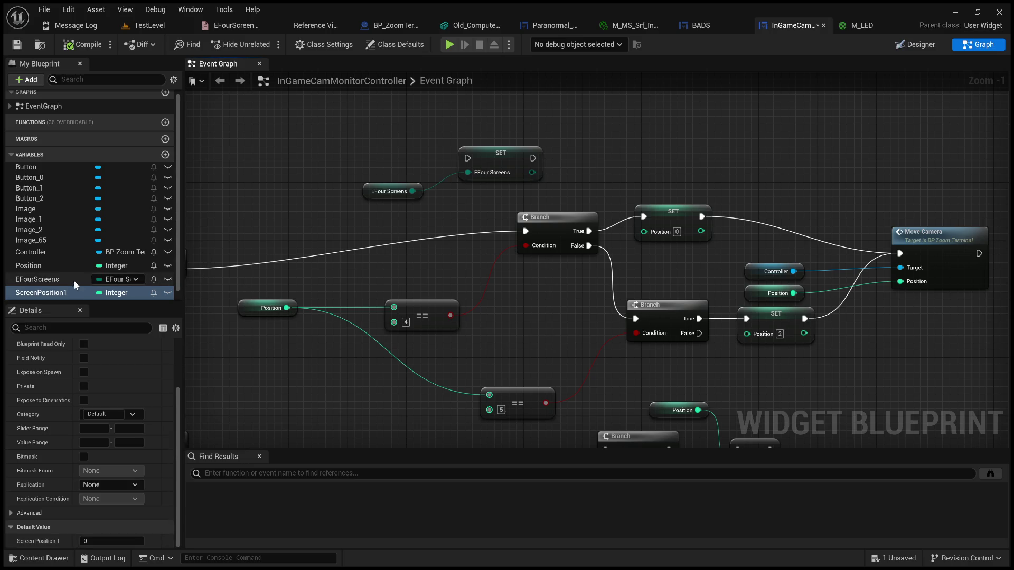
double_click(53, 293)
key(Return)
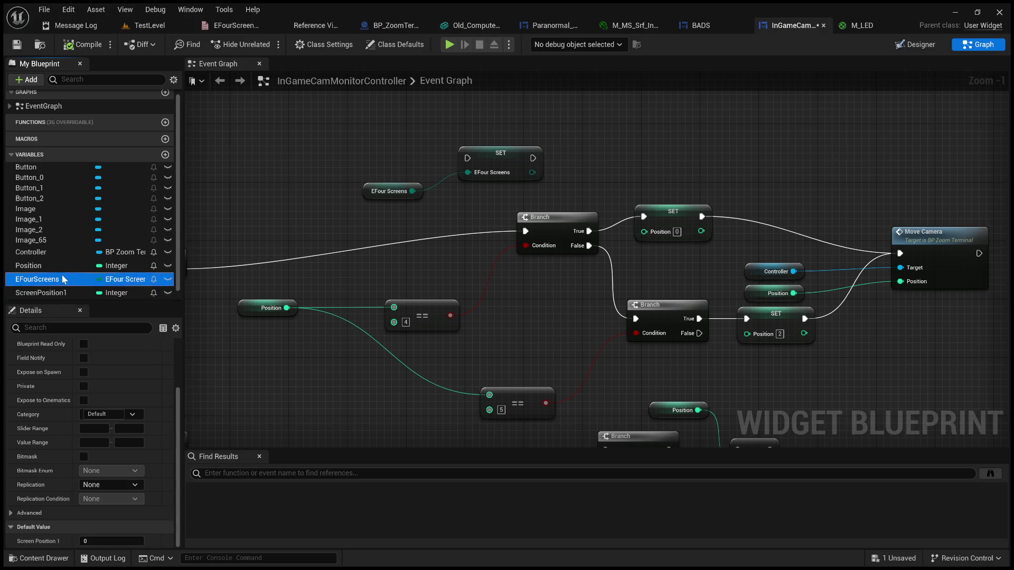
key(ctrl+w)
key(ctrl+w)
key(ctrl+w)
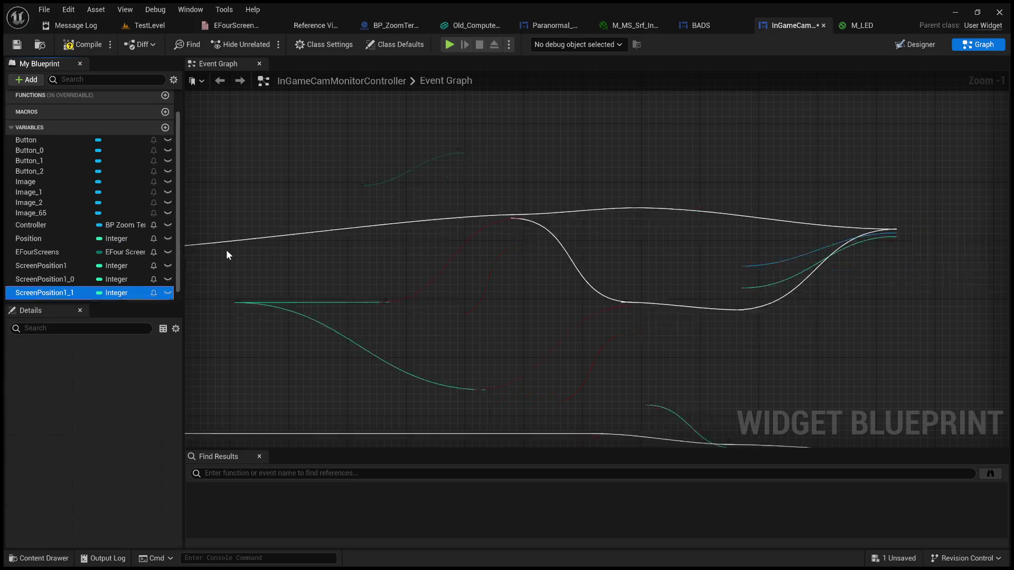
Step: Rename the first ScreenPosition1 copy to ScreenPosition2
click(66, 253)
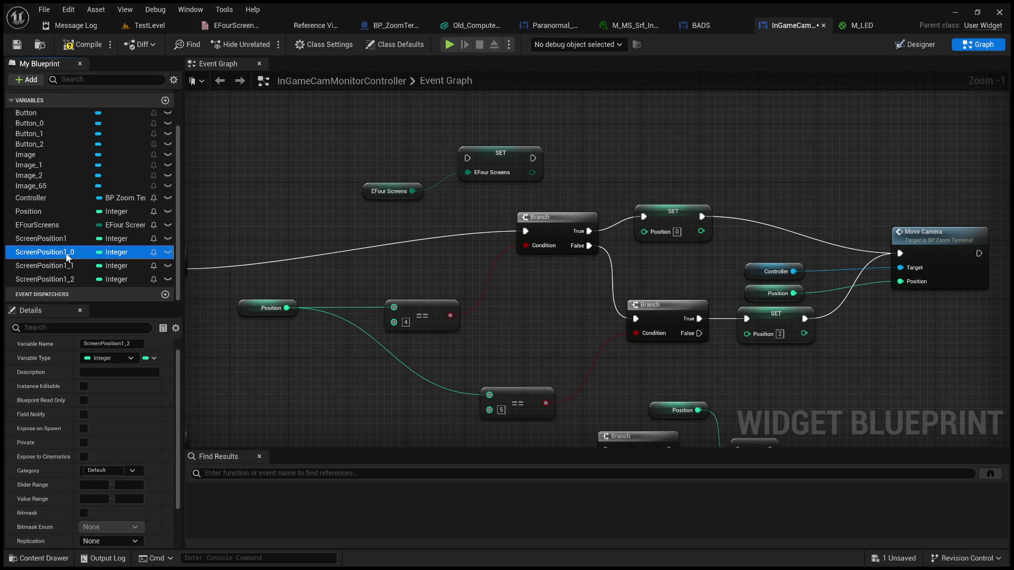
key(F2)
key(End)
key(BackSpace)
key(BackSpace)
key(BackSpace)
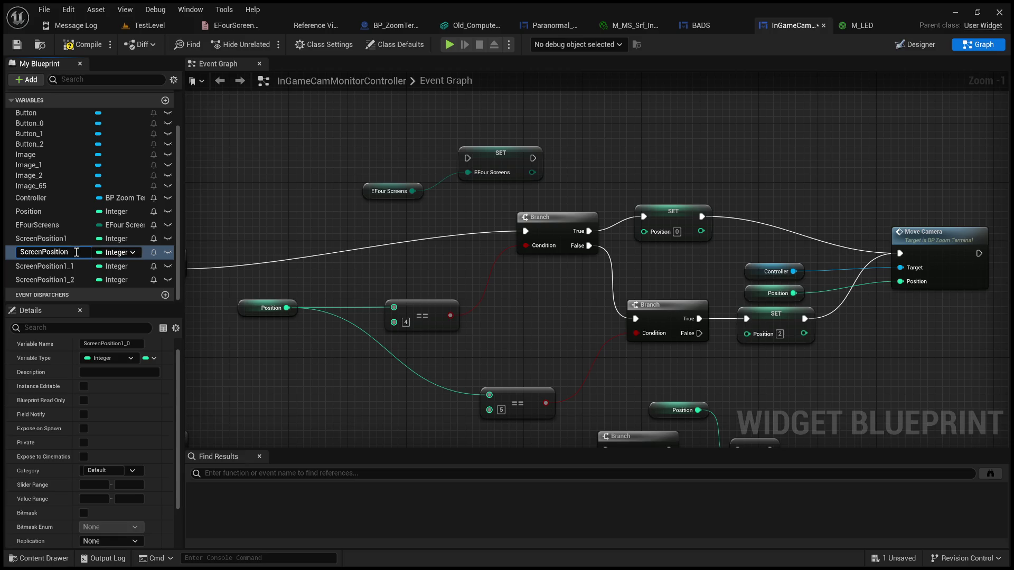
text(2)
key(Return)
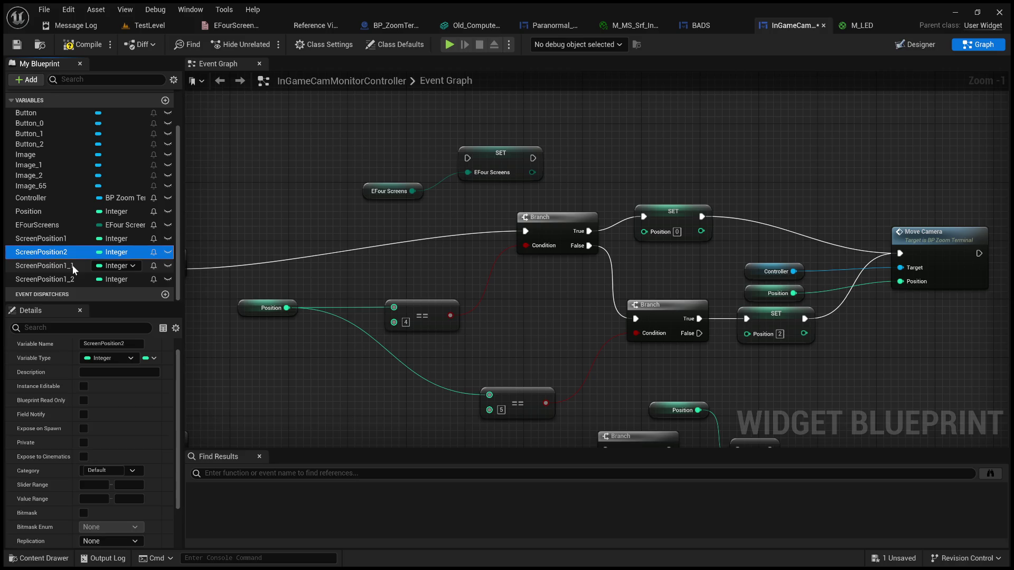
Step: Rename the remaining two copies to ScreenPosition3 and ScreenPosition4
click(74, 265)
click(84, 267)
key(End)
key(BackSpace)
key(BackSpace)
key(BackSpace)
text(3)
key(Return)
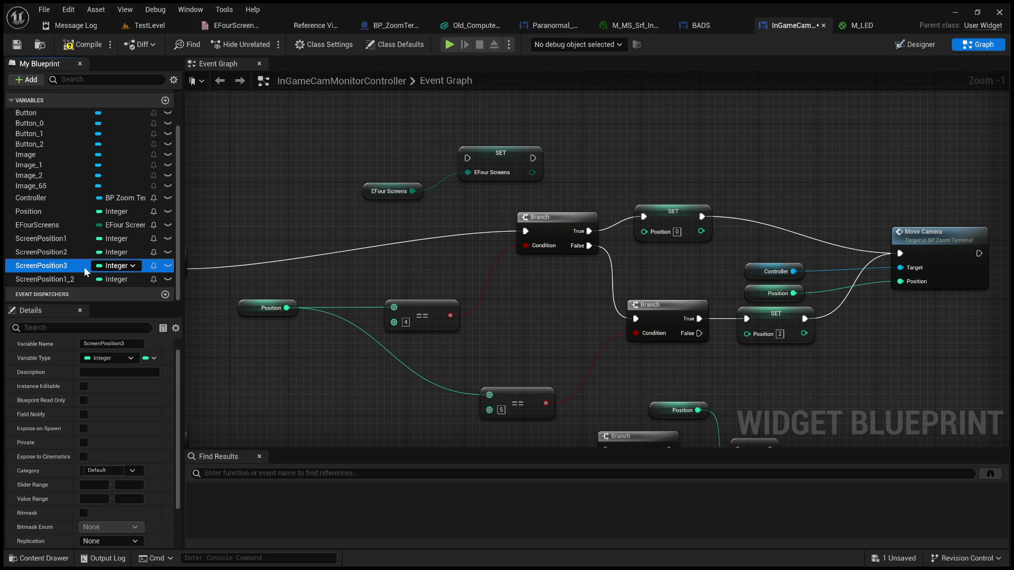
click(79, 281)
click(79, 280)
text(4)
key(Return)
Step: Delete the SET EFourScreens node with its getter, then delete the EFourScreens variable
drag(369, 148, 535, 202)
key(Delete)
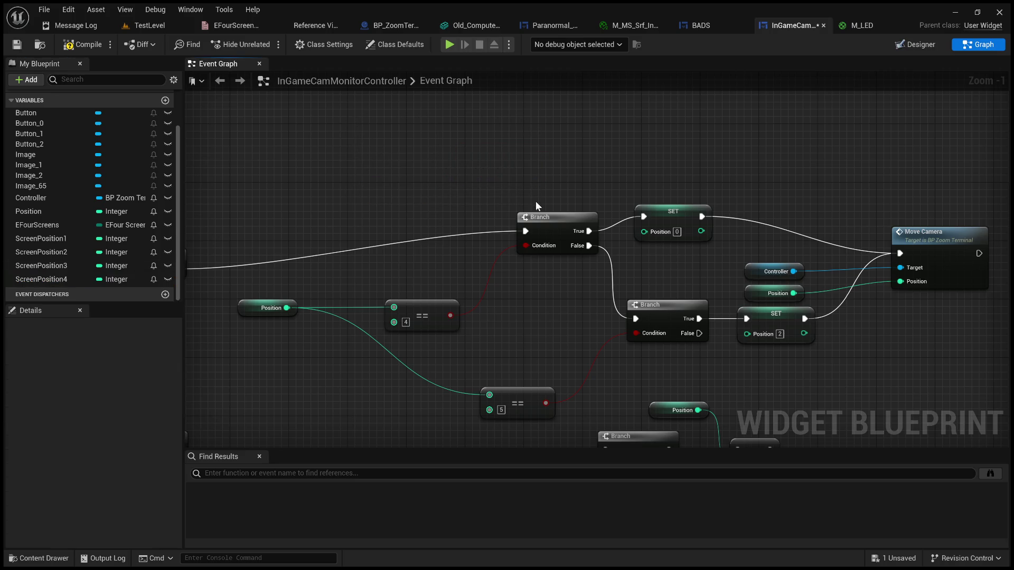
mouse_move(483, 137)
mouse_down()
mouse_move(548, 135)
mouse_move(708, 185)
mouse_up()
click(55, 225)
key(Delete)
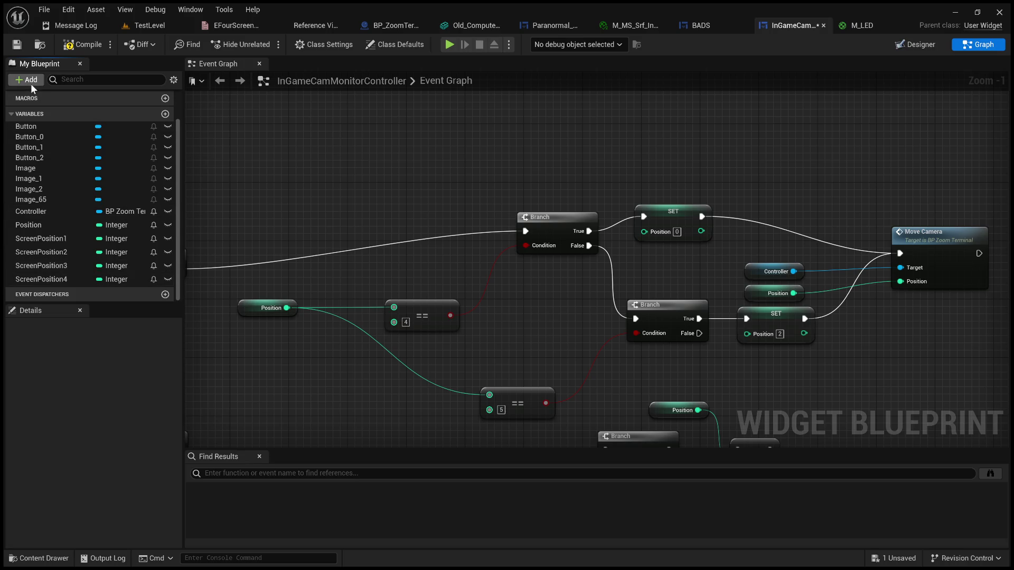
Step: Duplicate ScreenPosition4 and name the copy ScreenDualPosition1
click(56, 280)
key(ctrl+w)
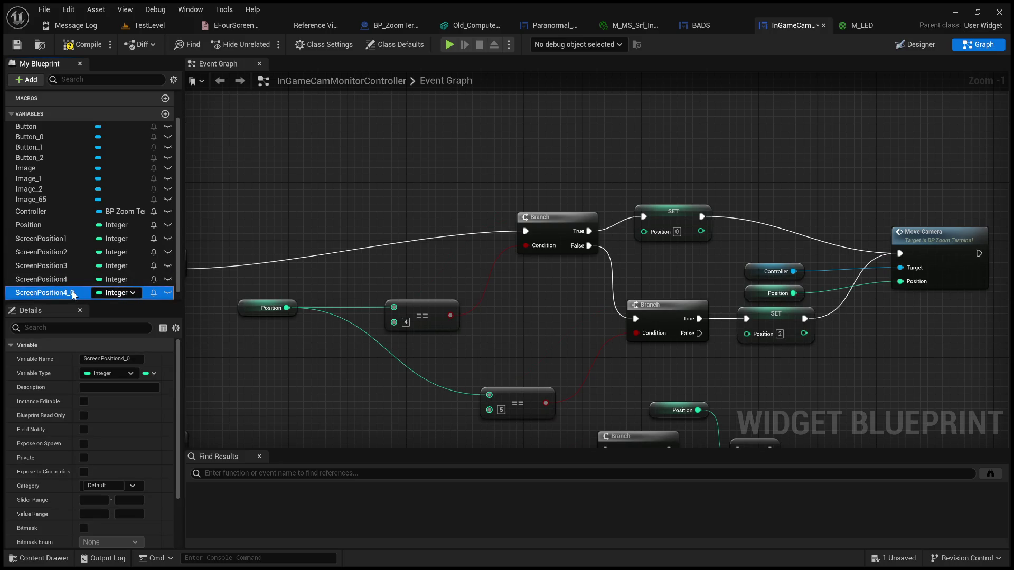
click(74, 294)
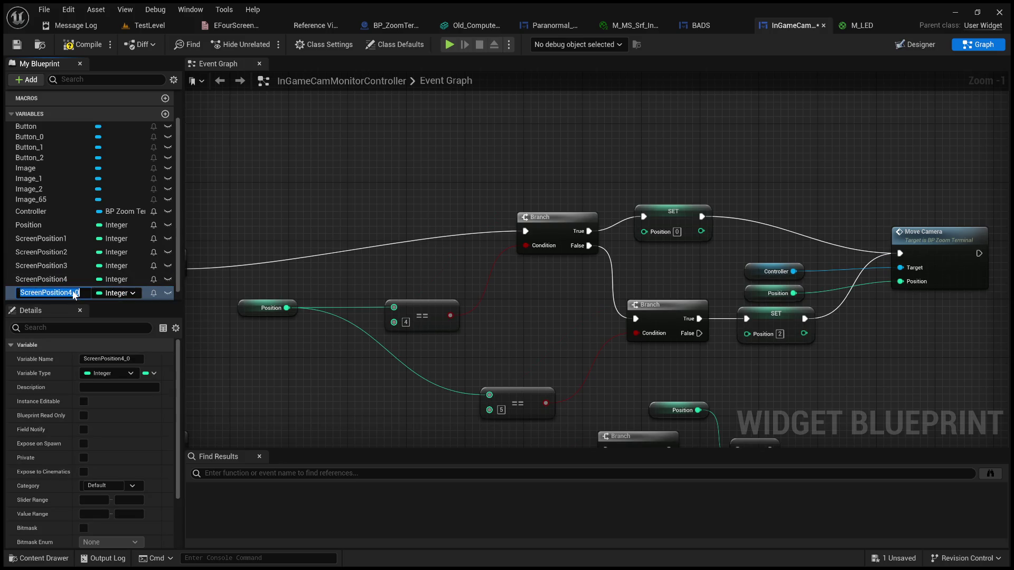
key(BackSpace)
key(BackSpace)
key(BackSpace)
text(DualPosi)
text(tion)
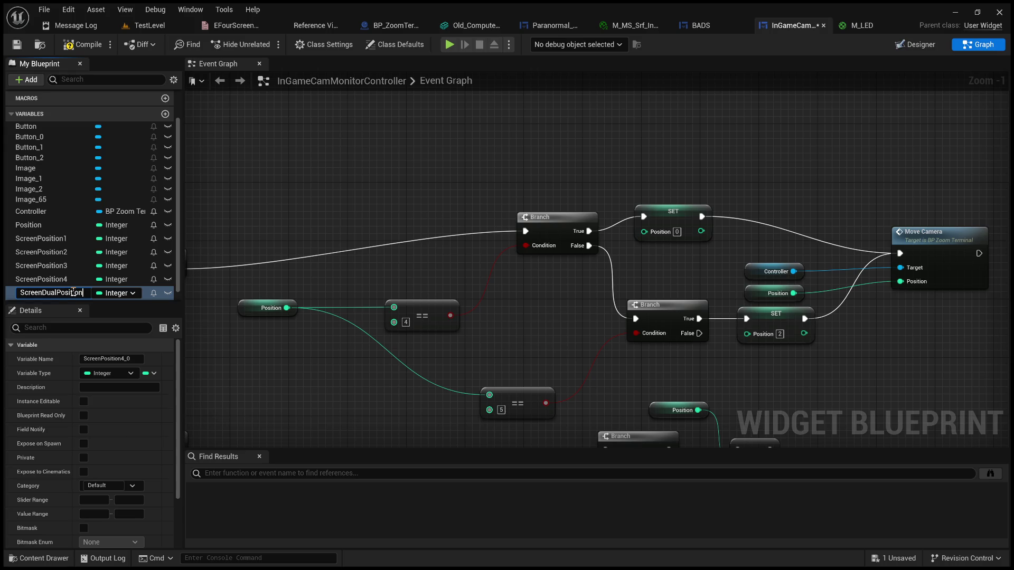
text(1)
key(Return)
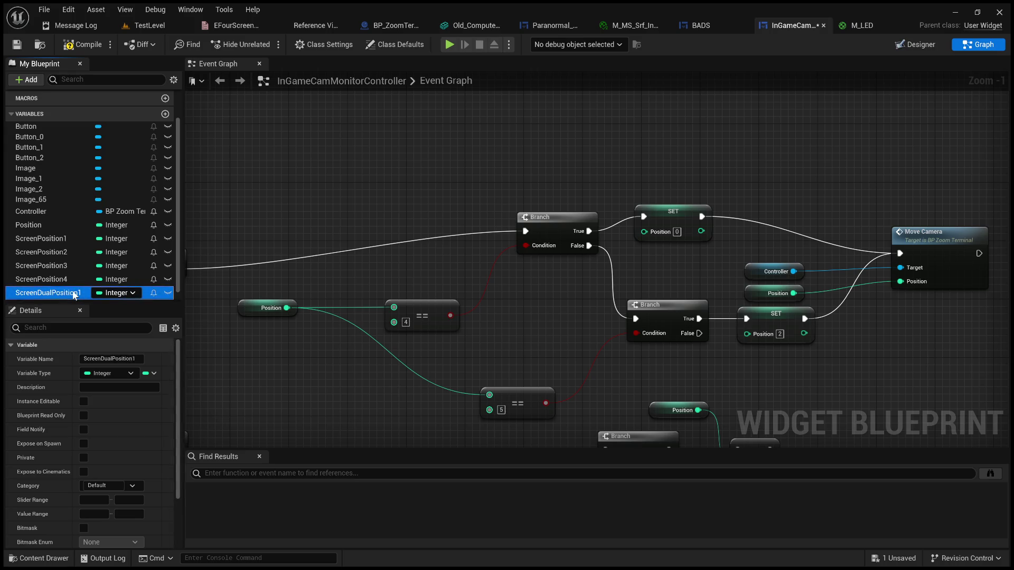
click(75, 293)
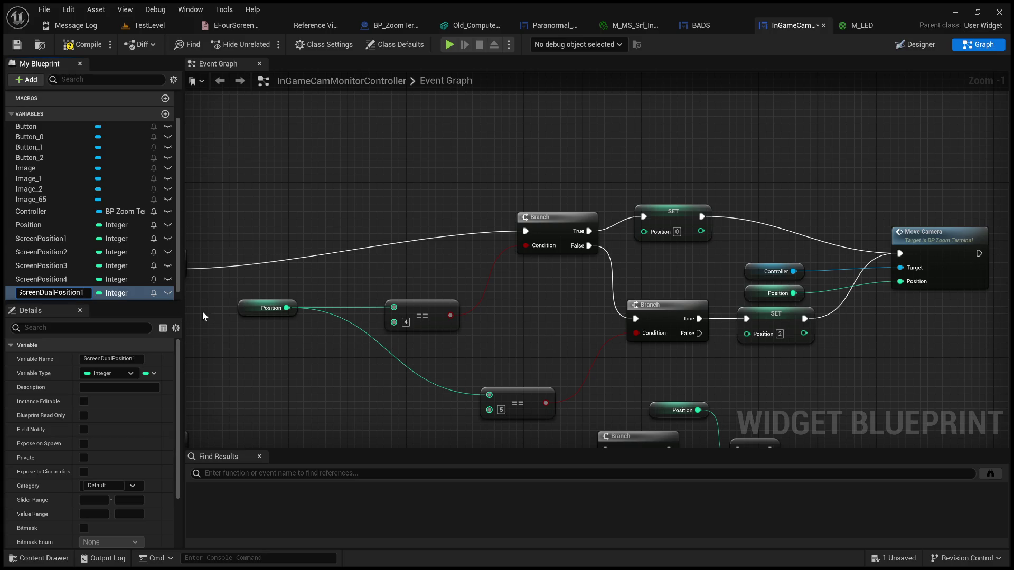
click(218, 274)
scroll(43, 272, down, 1)
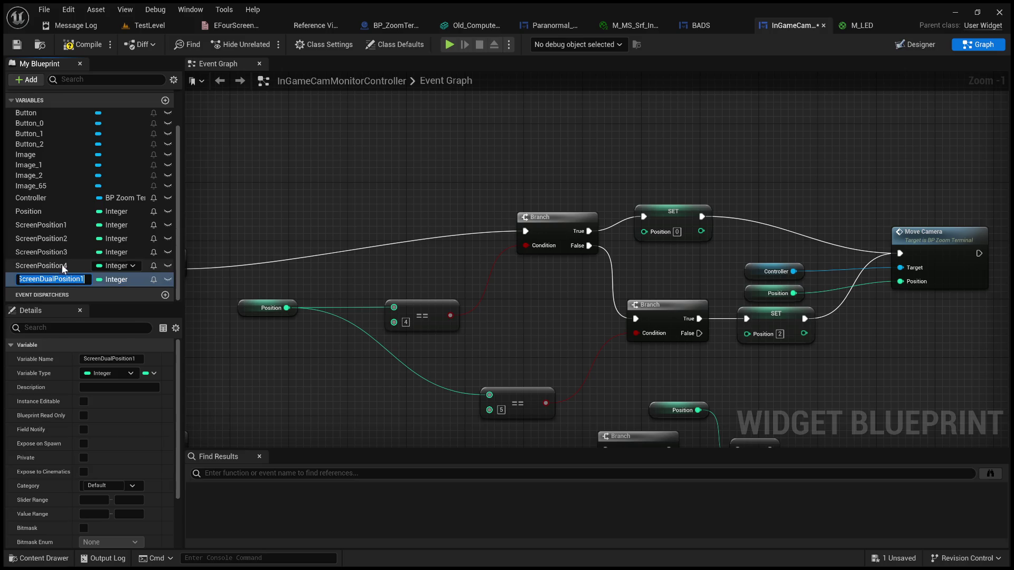
Step: Duplicate ScreenDualPosition1 and name the copy ScreenDualPosition2
click(59, 266)
click(57, 279)
key(ctrl+w)
key(F2)
key(BackSpace)
key(BackSpace)
key(BackSpace)
text(4)
key(BackSpace)
text(2)
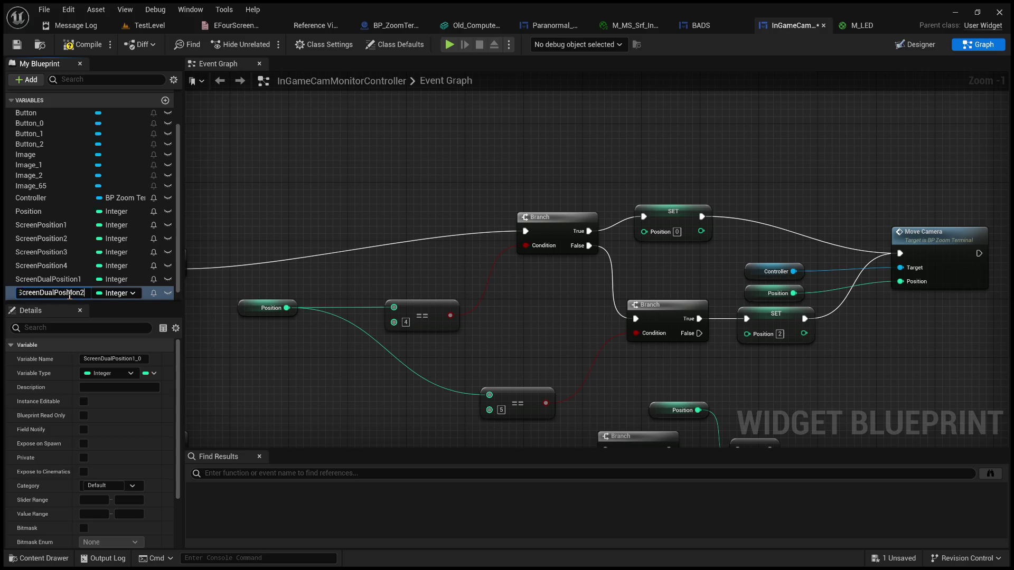
key(Return)
click(256, 201)
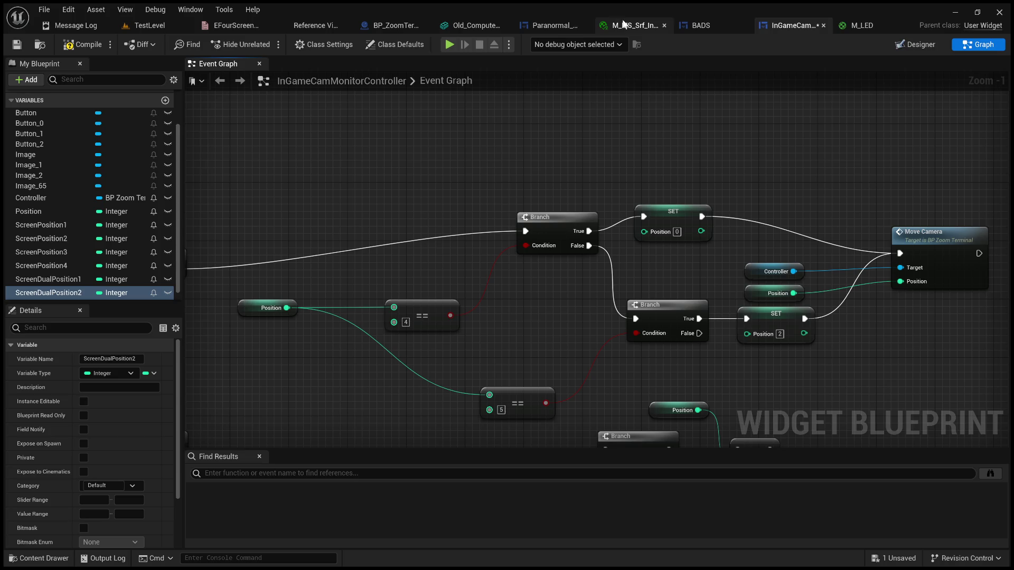
Step: Close the EFourScreenPosition enum editor and delete that enum asset from TemplateContent/UI
click(222, 28)
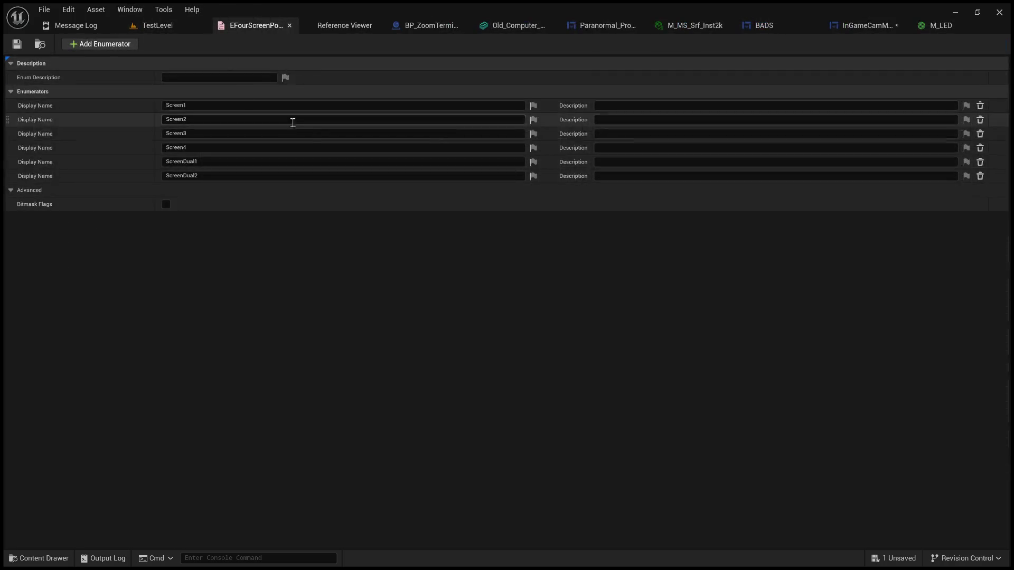
click(290, 26)
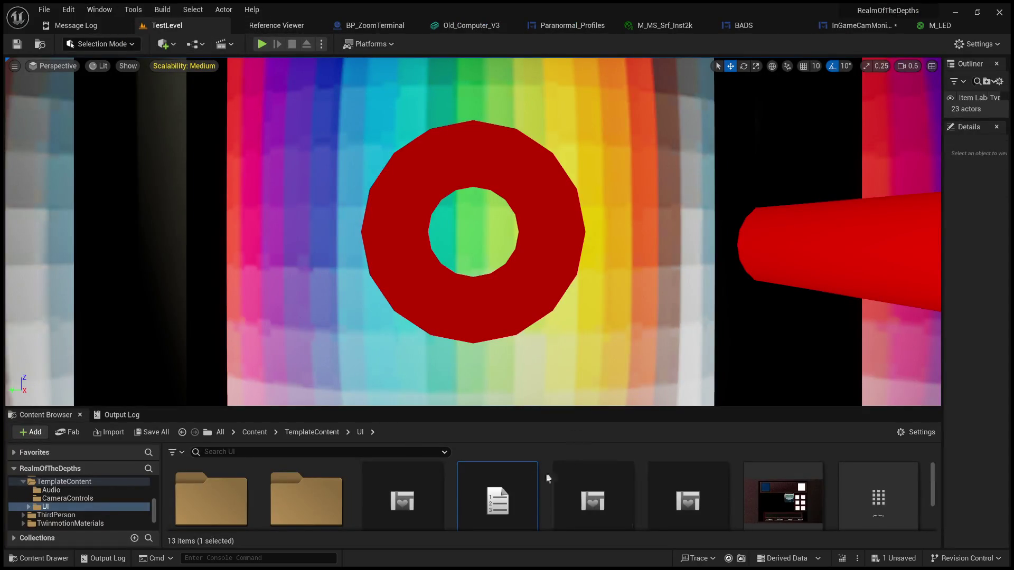
scroll(554, 497, down, 1)
drag(551, 410, 549, 210)
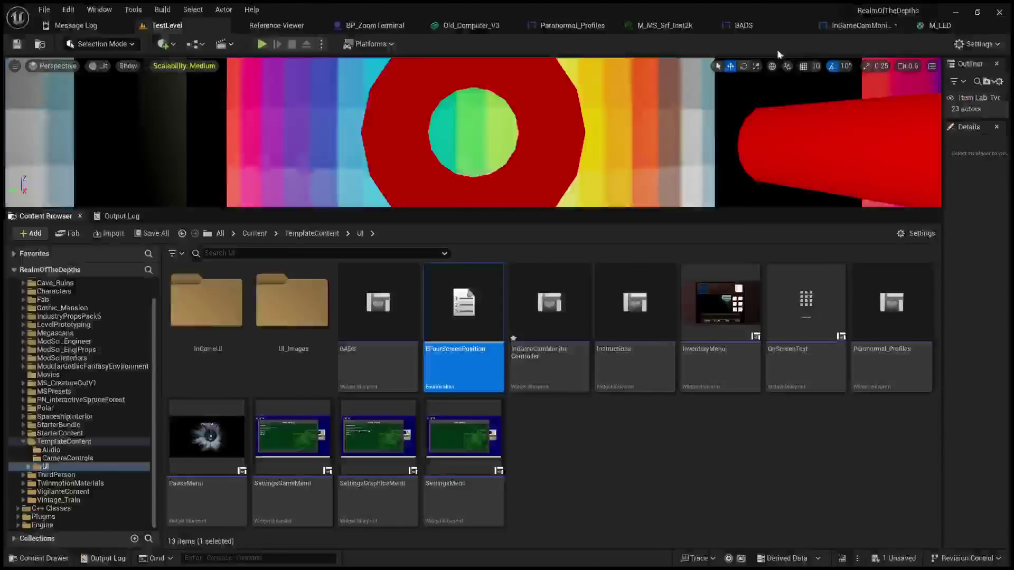
click(786, 25)
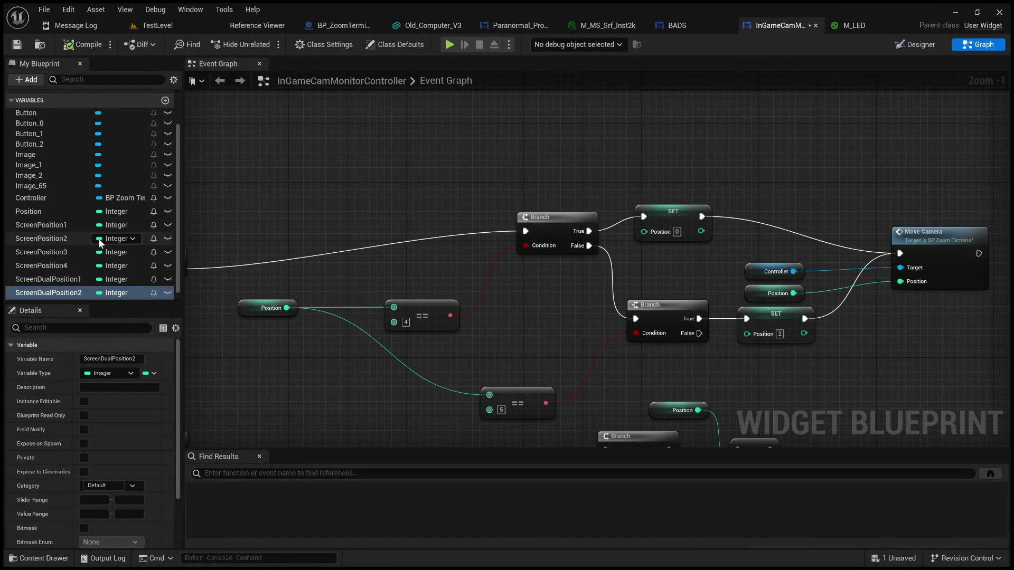
click(158, 26)
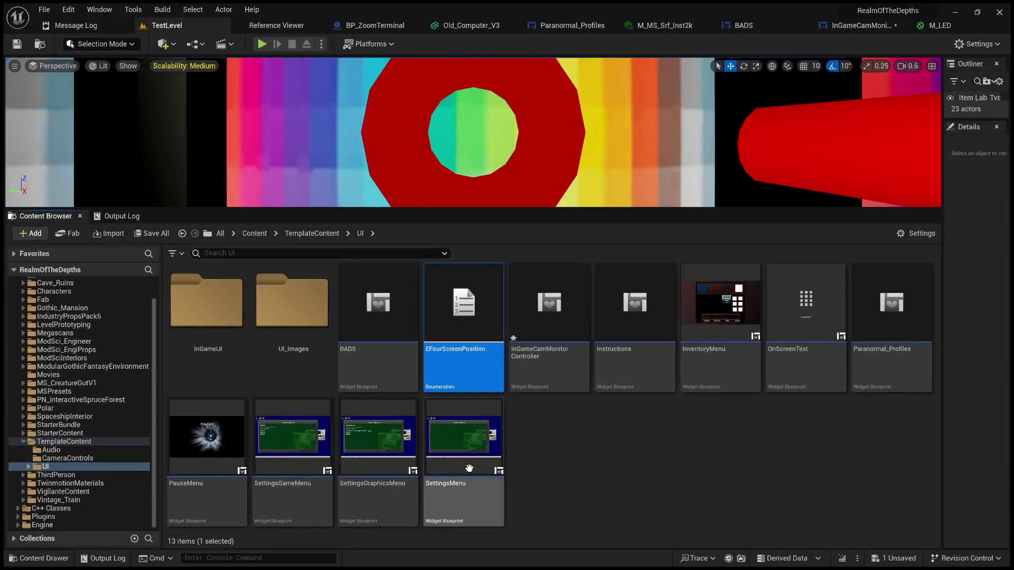
click(474, 347)
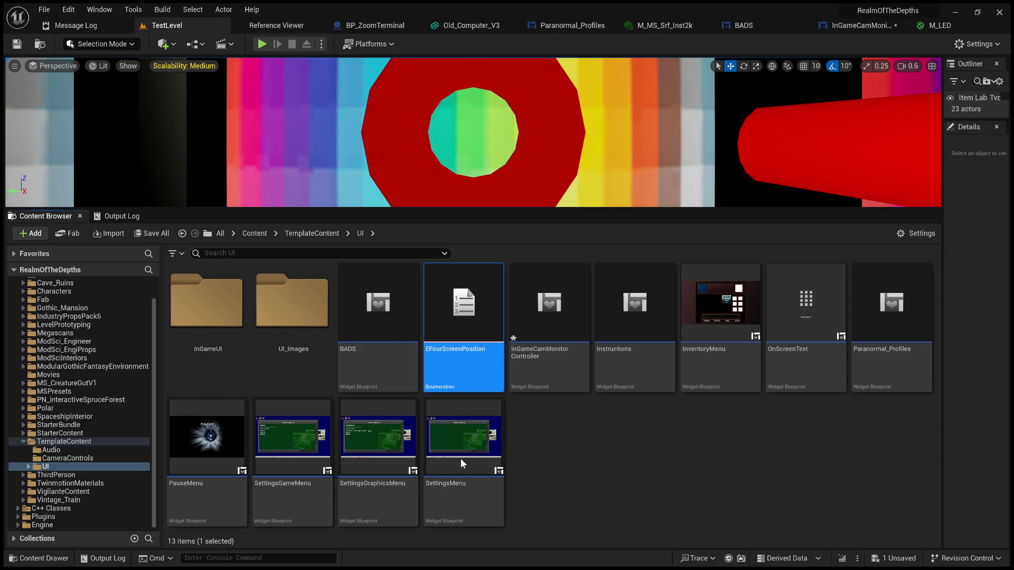
key(Delete)
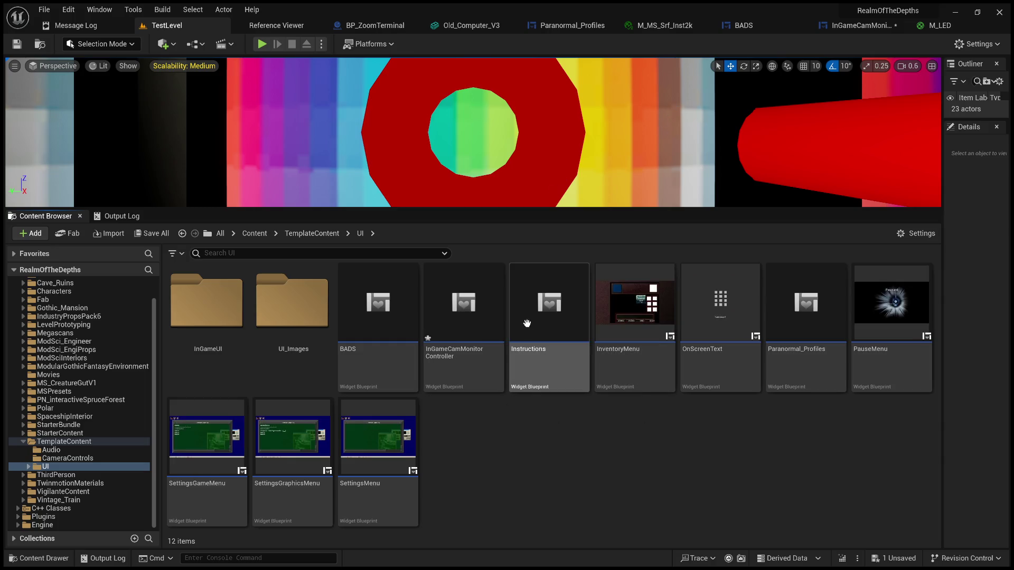
click(857, 30)
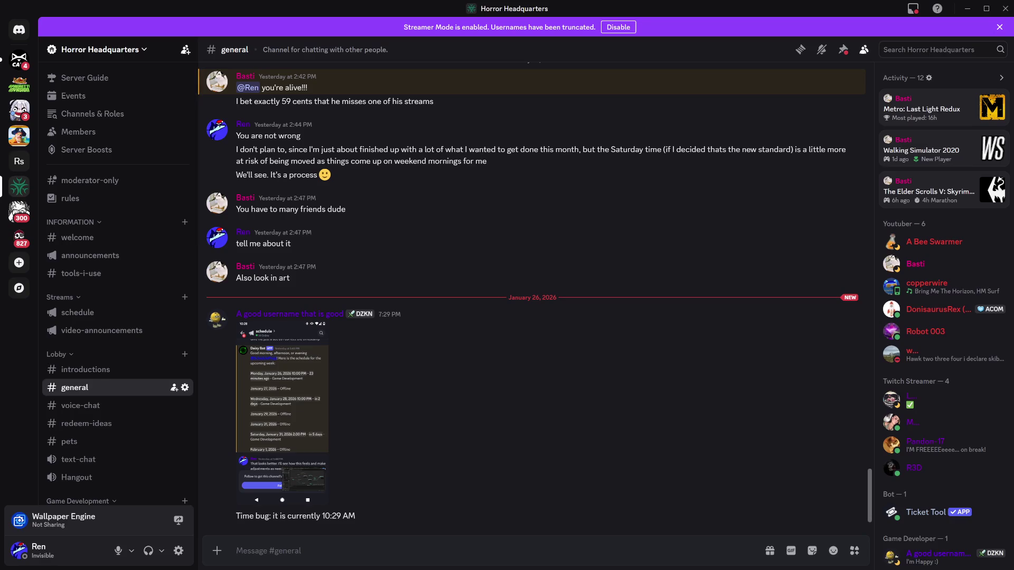
Step: Enlarge the schedule screenshot in #general, close it, and switch to #schedule
click(282, 396)
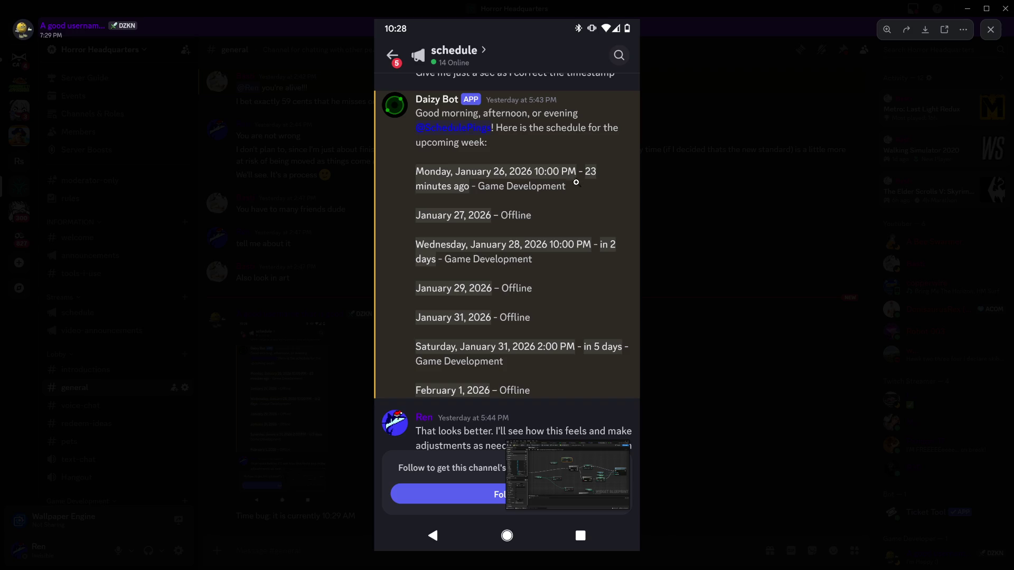
click(678, 223)
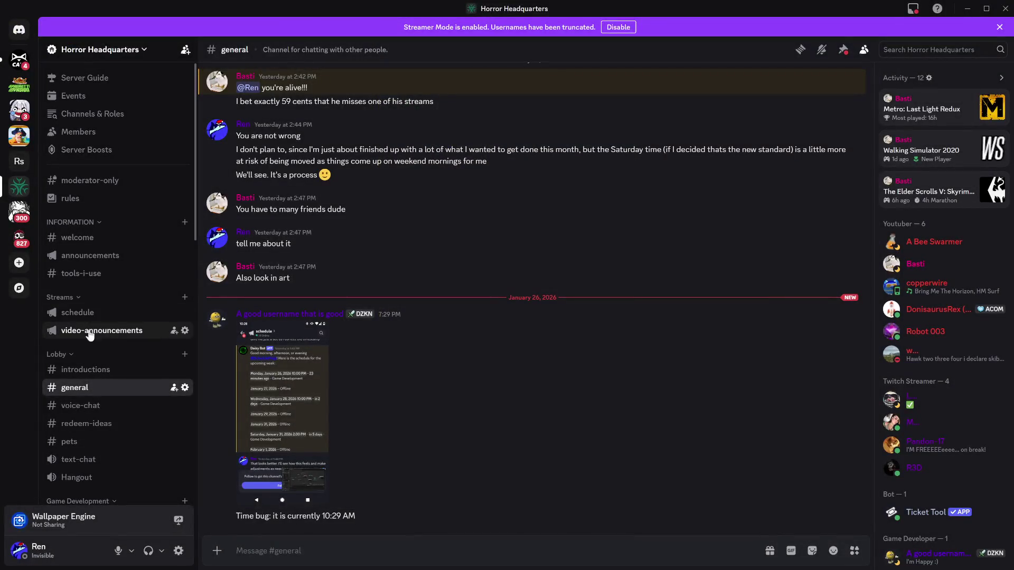
click(95, 312)
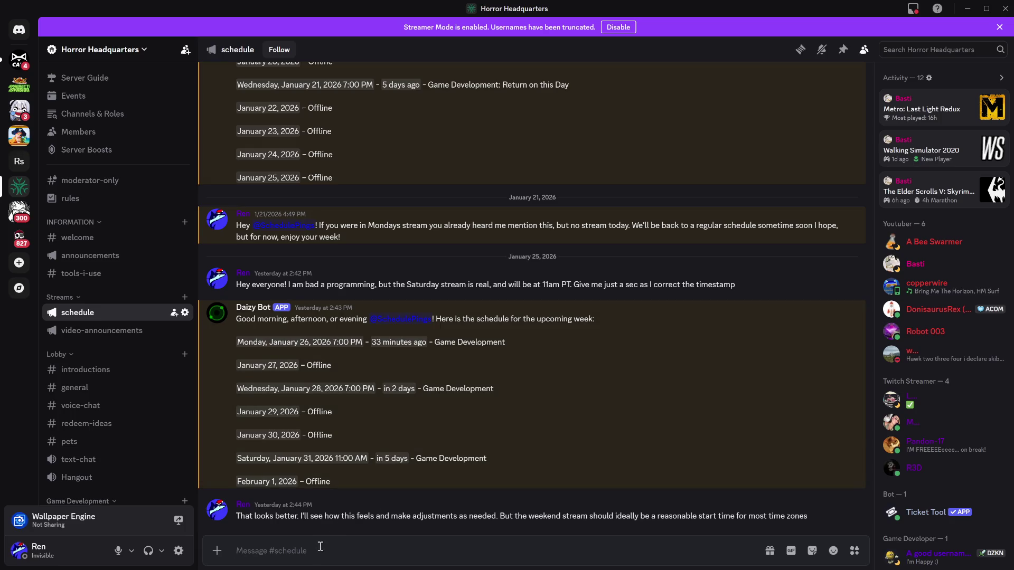
Step: Write a message that members report an auto time conversion bug, with correct PT time zones
text(FY)
text(I some memb)
text(ers are preo)
key(BackSpace)
key(BackSpace)
key(BackSpace)
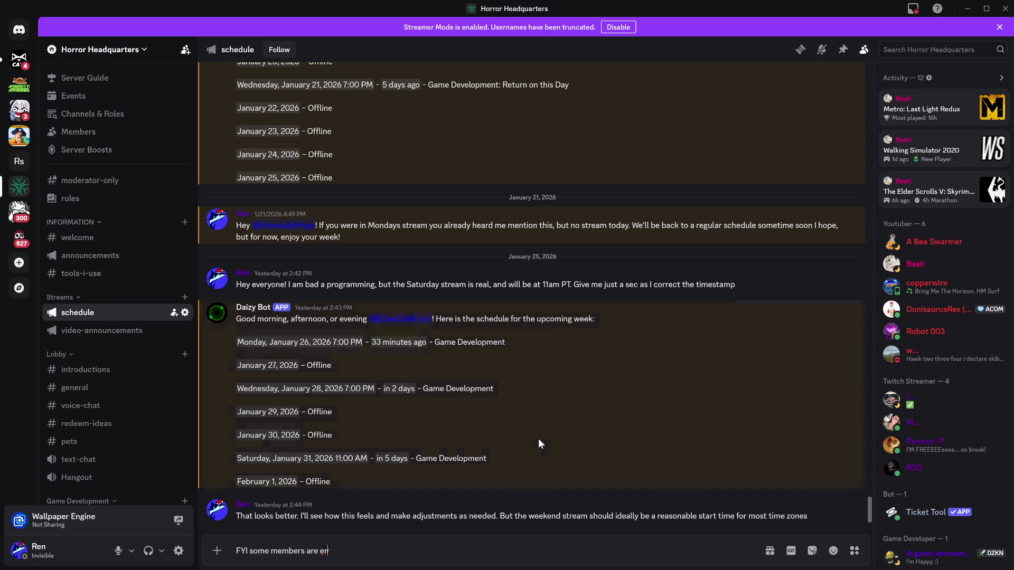
text(reportiu)
key(BackSpace)
text(ng a)
text( bug witht)
key(BackSpace)
text(the auto time conversion. The cou)
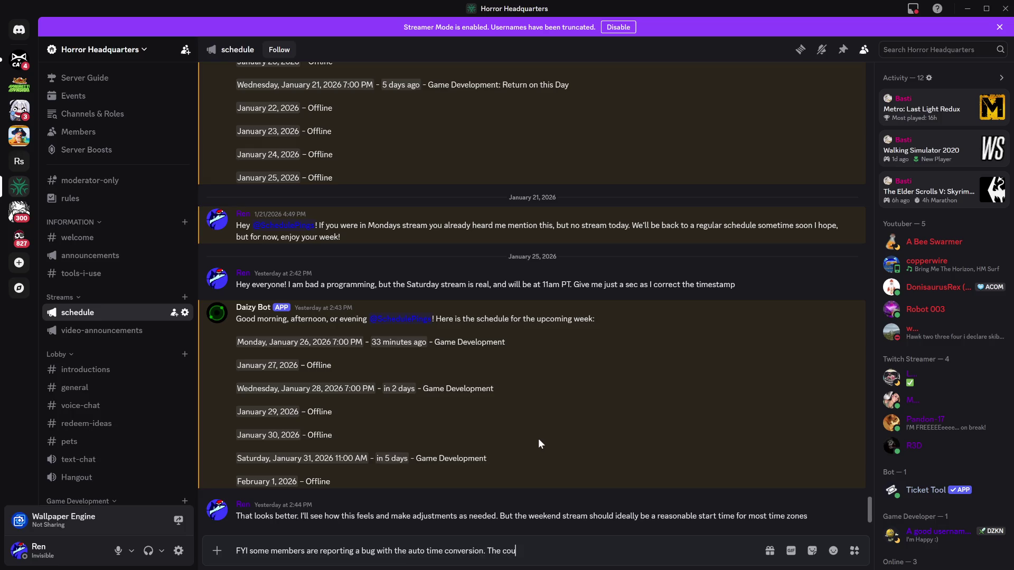
text(ntda)
key(BackSpace)
text(own seems to be correct, but here is)
key(BackSpace)
key(BackSpace)
text(are the)
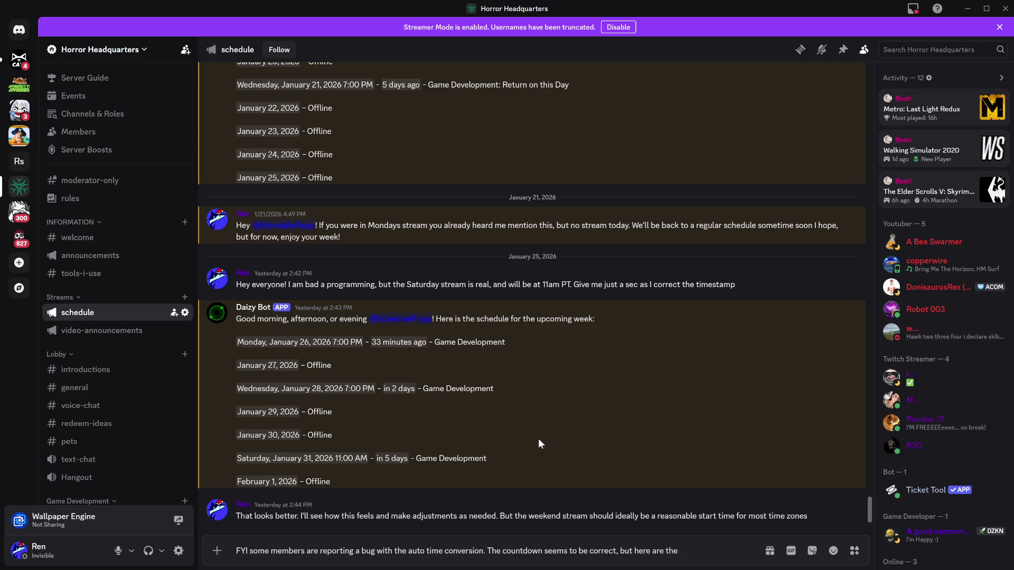
text( correct time)
text( zones in PT)
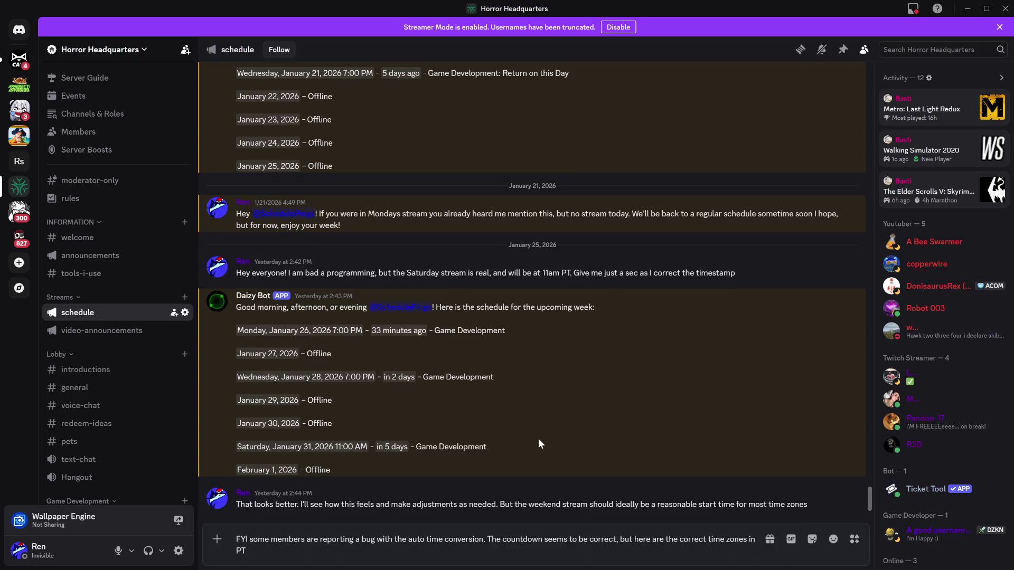
Step: Attach the copied screenshot and send the message
key(ctrl+v)
key(Return)
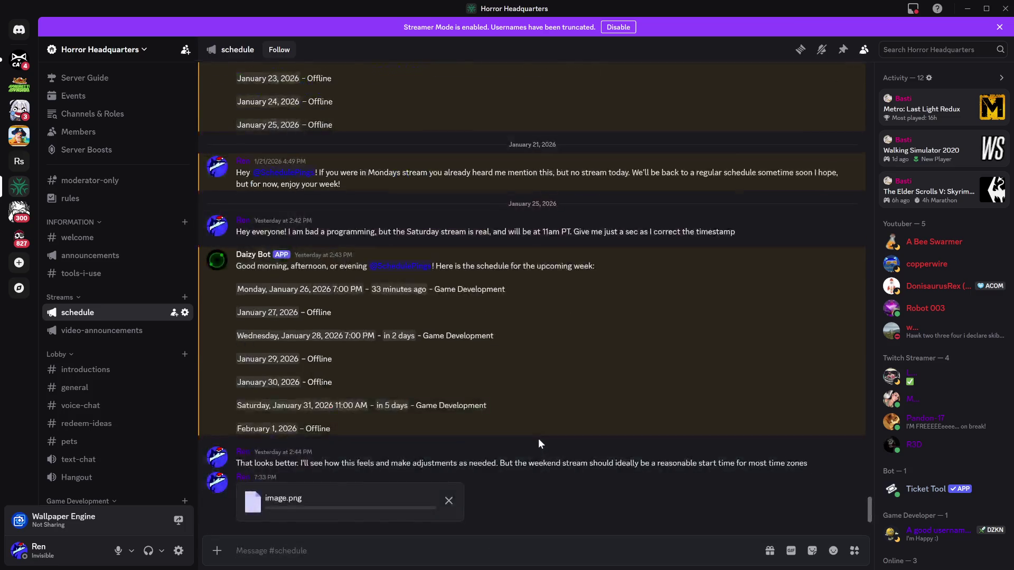
scroll(147, 375, down, 4)
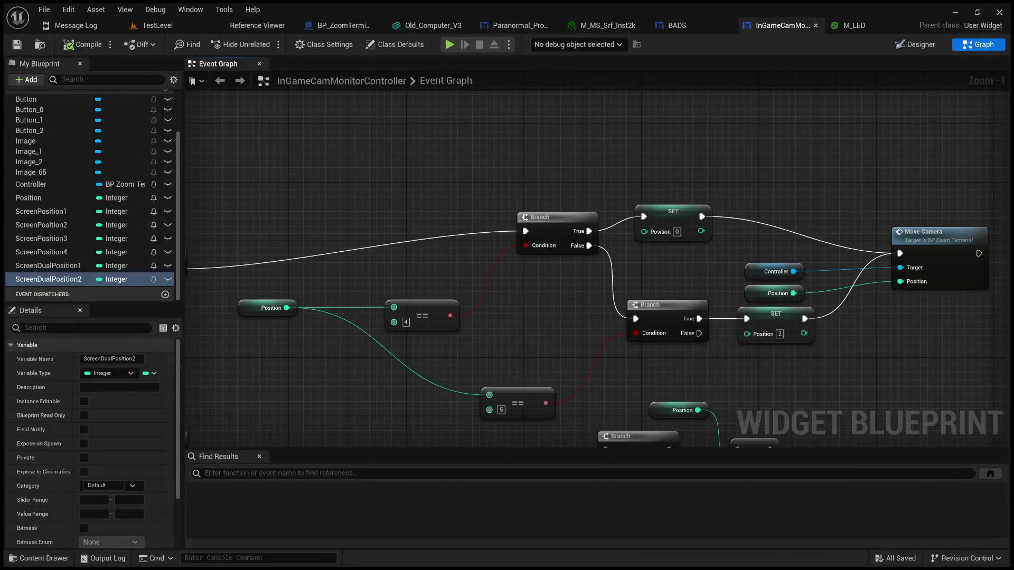
mouse_move(317, 200)
mouse_down()
mouse_move(455, 221)
mouse_move(414, 222)
mouse_move(433, 247)
mouse_up()
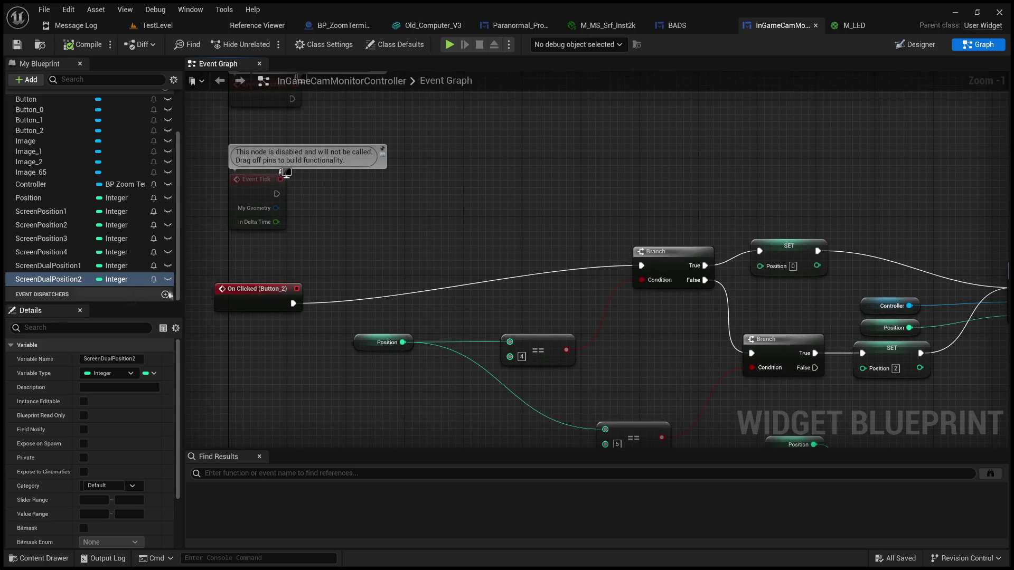
Step: Review ScreenPosition1–4 and ScreenDualPosition1–2 one by one
click(48, 211)
click(59, 226)
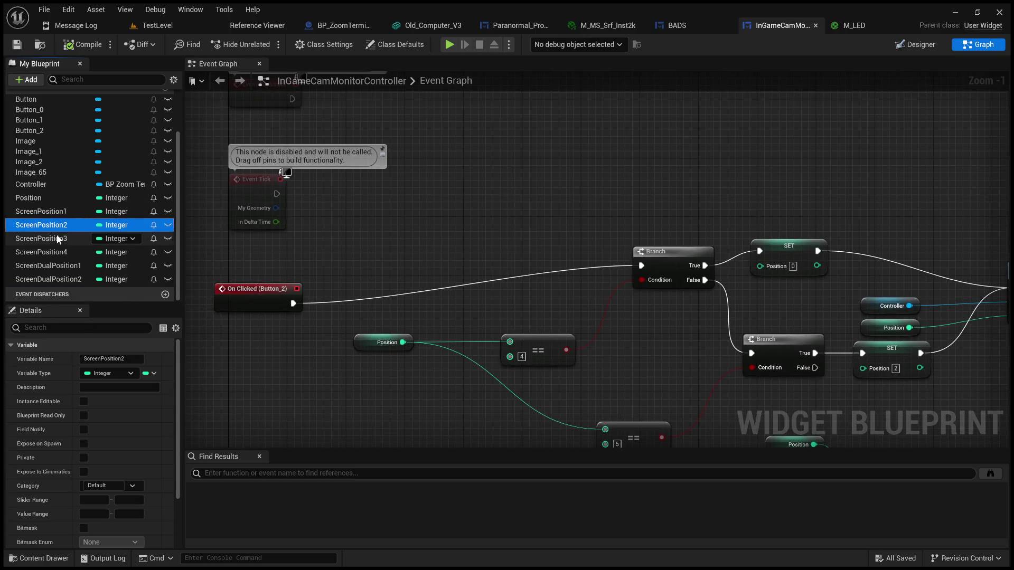
click(57, 238)
click(53, 252)
click(49, 266)
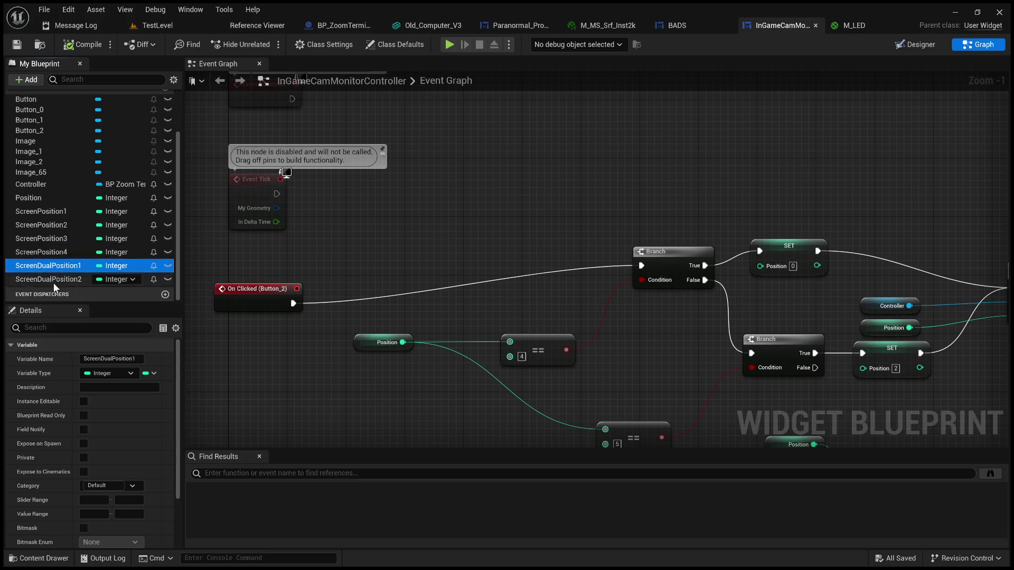
click(55, 279)
click(69, 214)
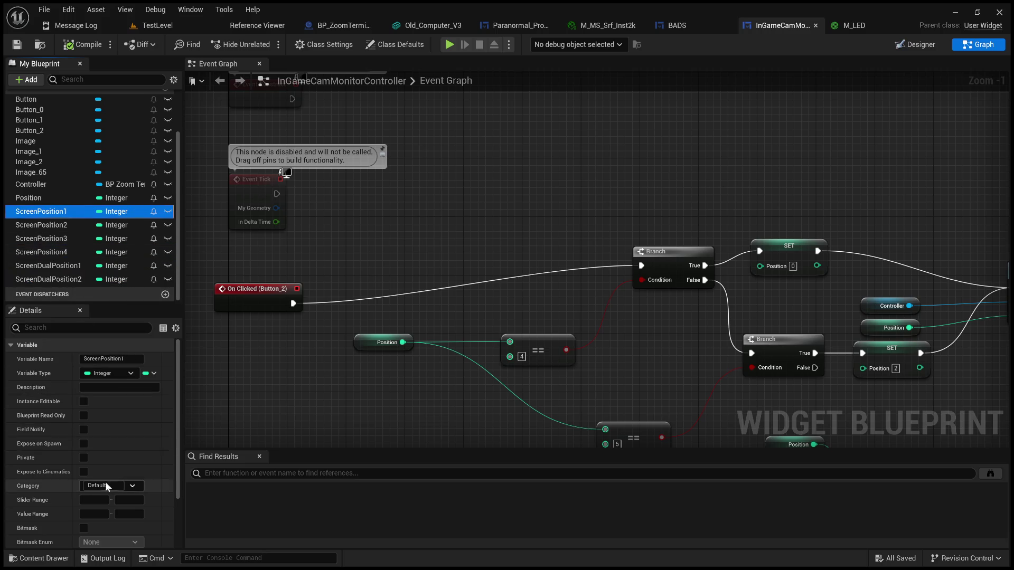
scroll(136, 474, down, 3)
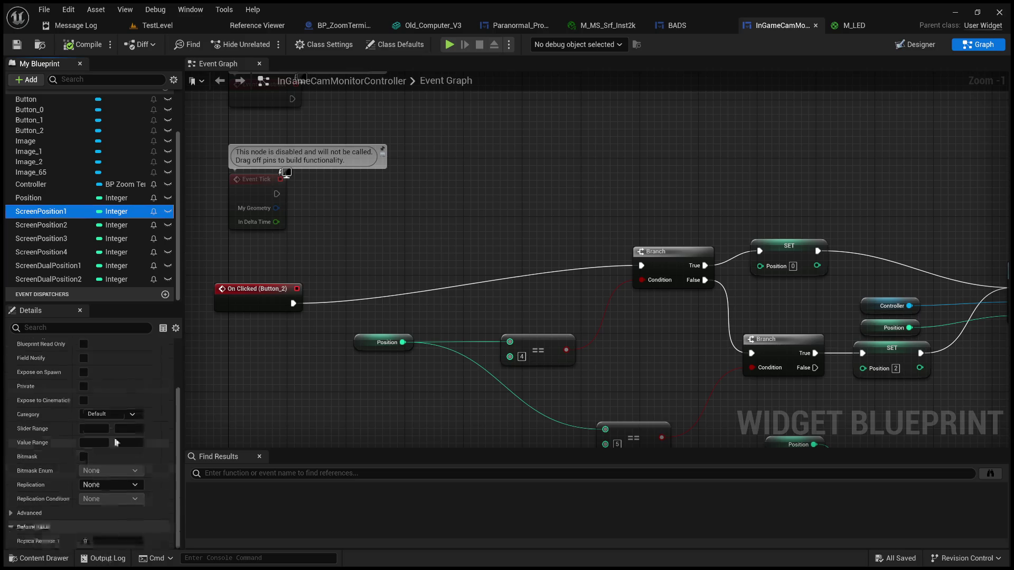
Step: Give ScreenPosition2 default 1 and ScreenPosition4 default 3, also editing ScreenPosition3's default
click(78, 226)
click(99, 541)
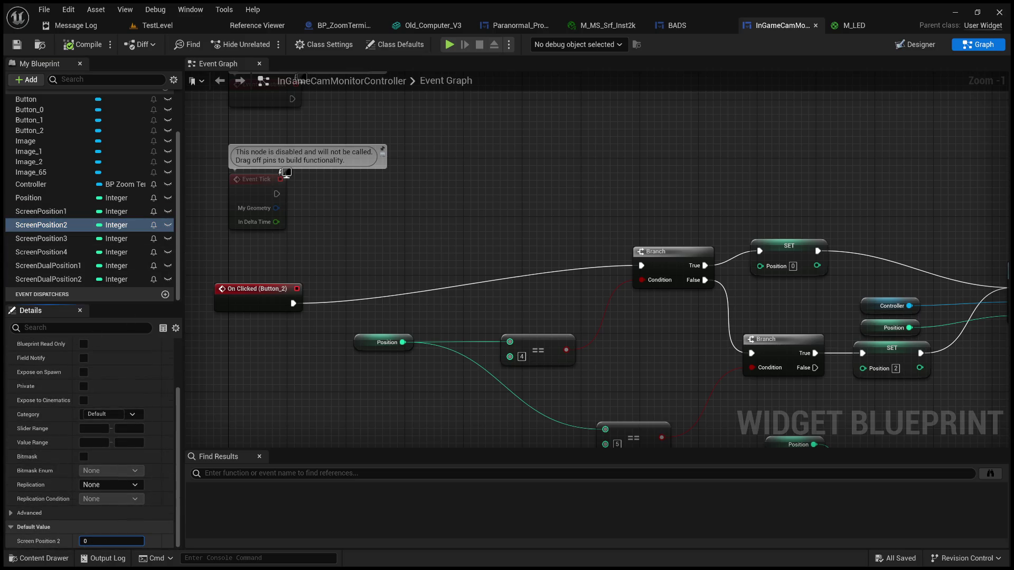
text(4)
key(BackSpace)
text(1)
key(Return)
click(101, 541)
text(2)
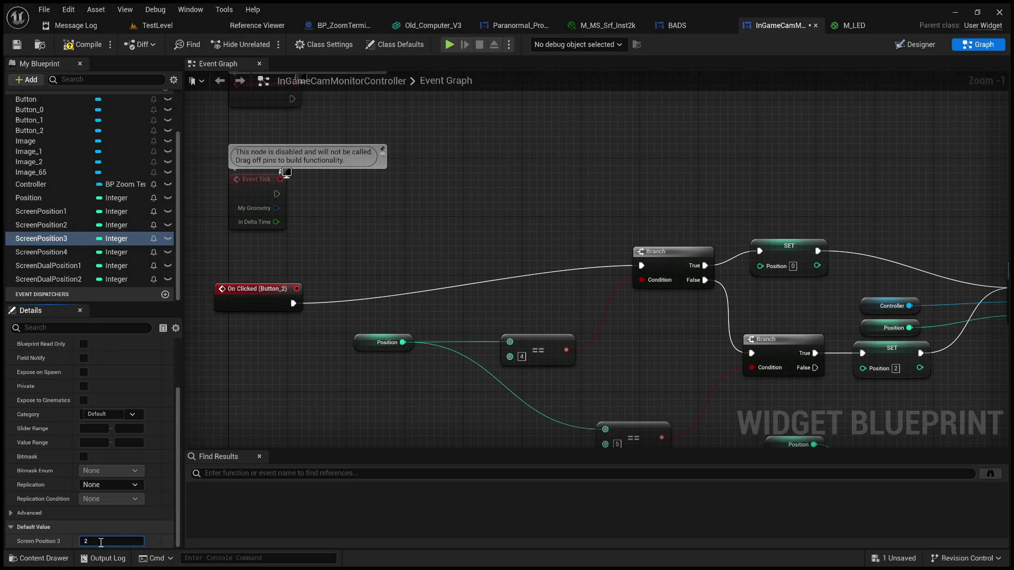
click(81, 250)
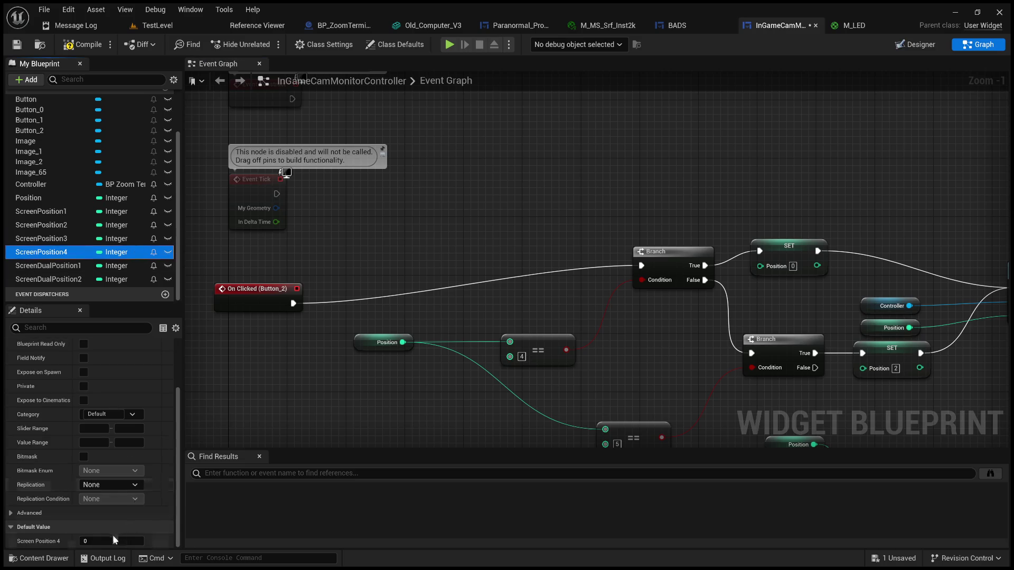
click(112, 538)
text(3)
key(Return)
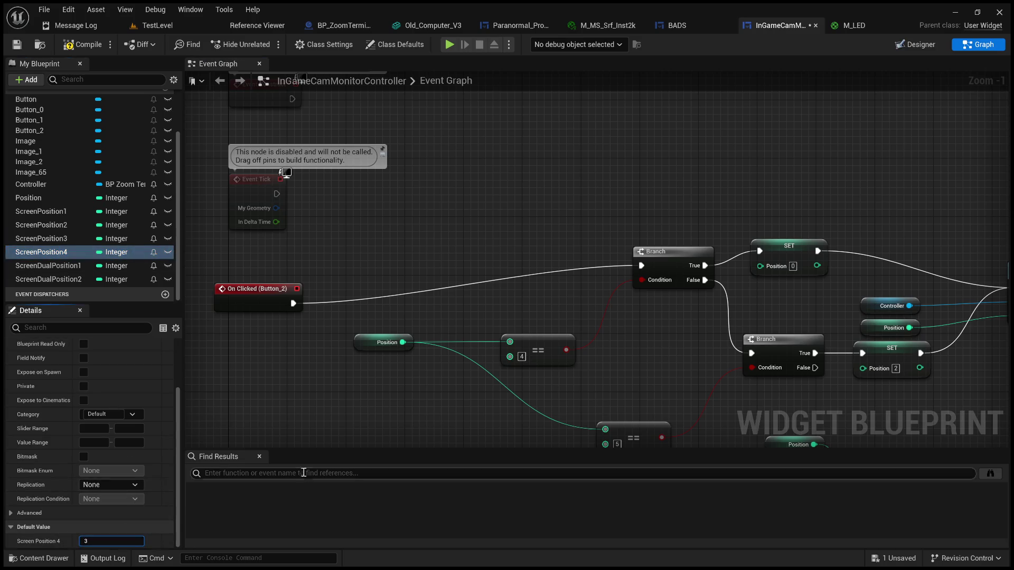
Step: Set ScreenDualPosition1 and ScreenDualPosition2 defaults to 4 and 5
click(70, 264)
click(114, 543)
key(Return)
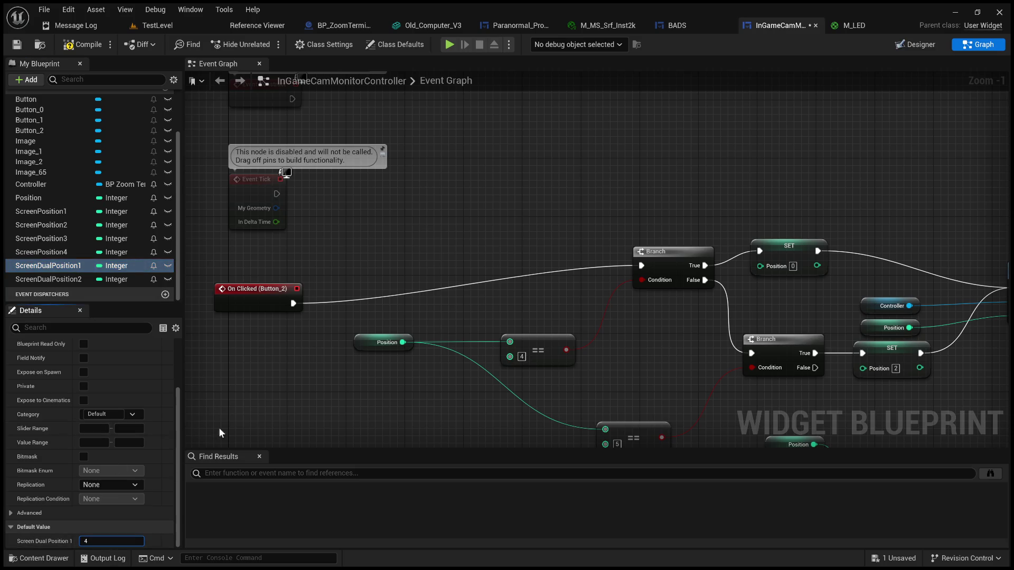
click(74, 280)
click(110, 540)
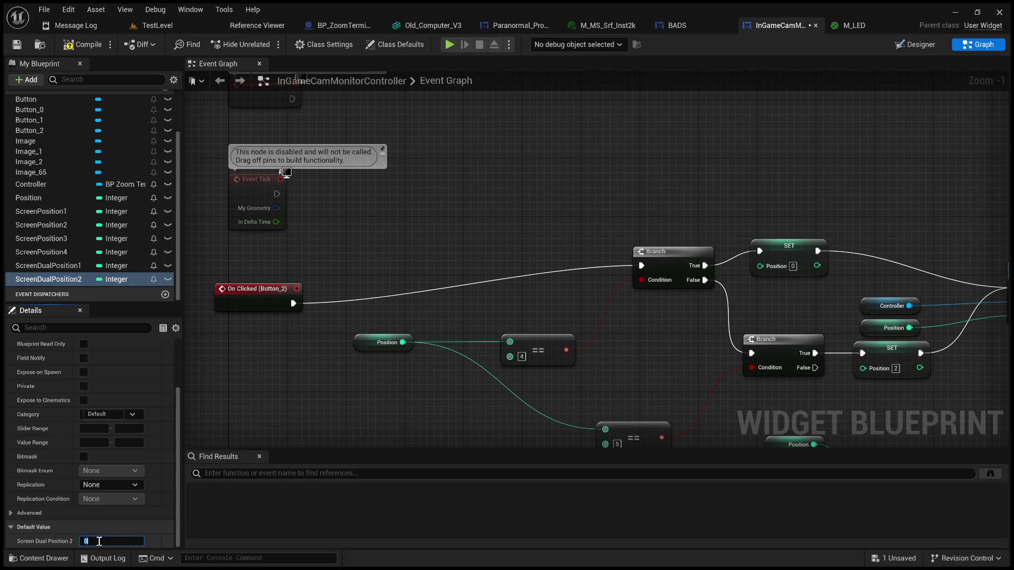
text(5)
Step: Compile the widget blueprint and bring the Branch-to-Move Camera chain into view
click(94, 47)
drag(527, 233, 249, 167)
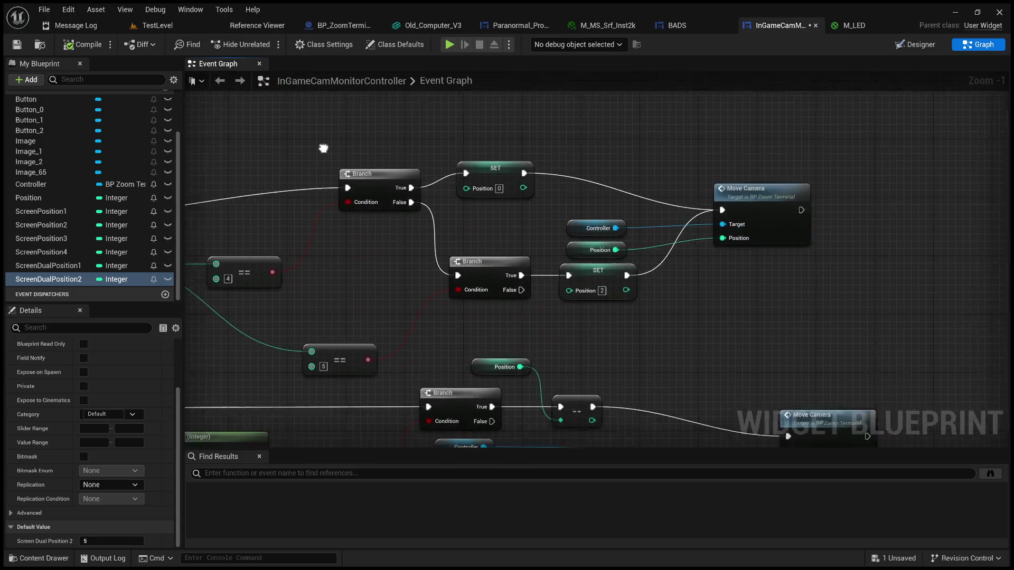
drag(335, 154, 397, 201)
click(39, 211)
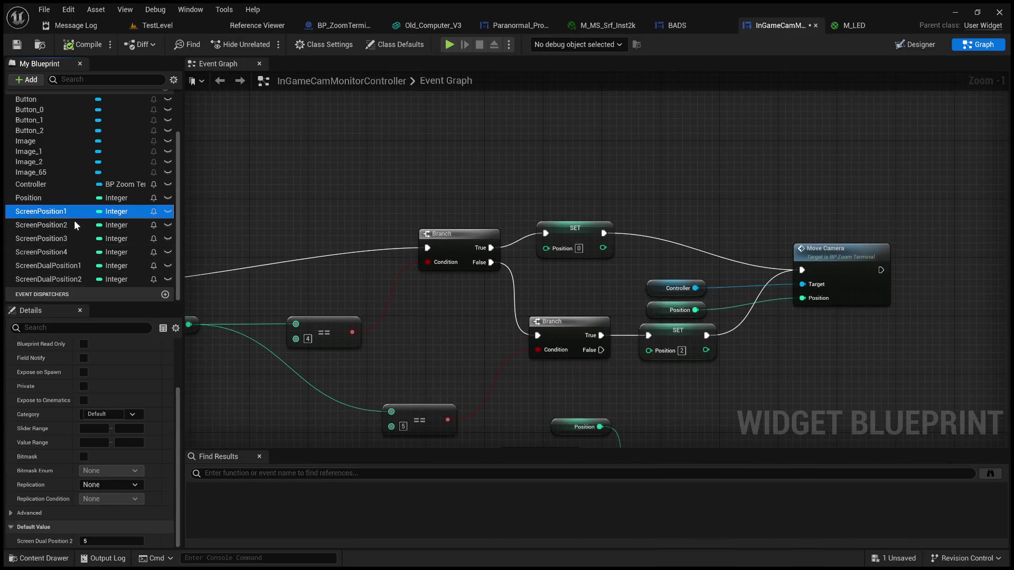
Step: Place a ScreenPosition1 getter and wire it into the first SET node's Position pin
click(449, 176)
mouse_move(454, 163)
mouse_down()
mouse_move(511, 238)
mouse_move(546, 247)
mouse_up()
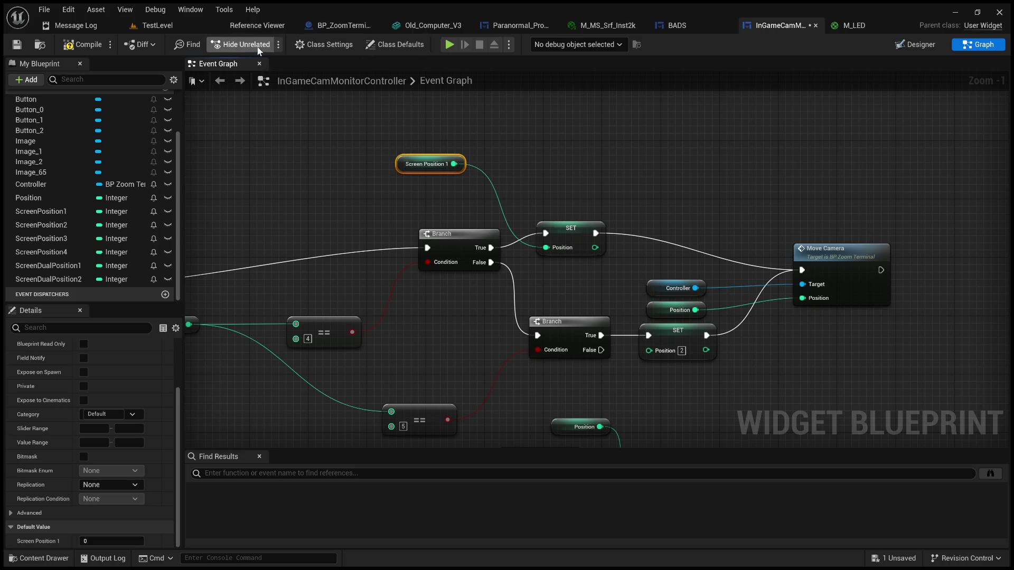
click(198, 25)
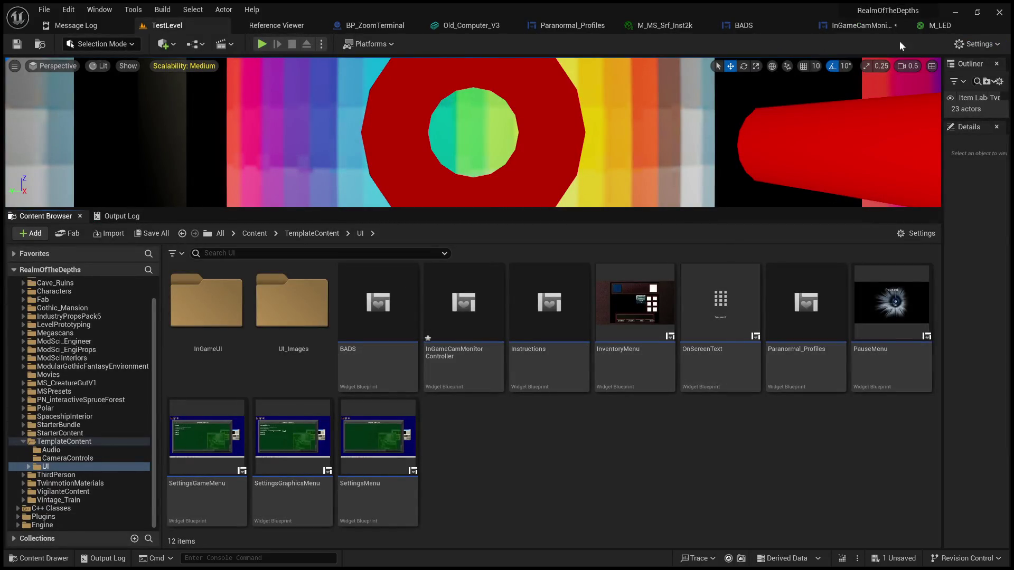
click(860, 26)
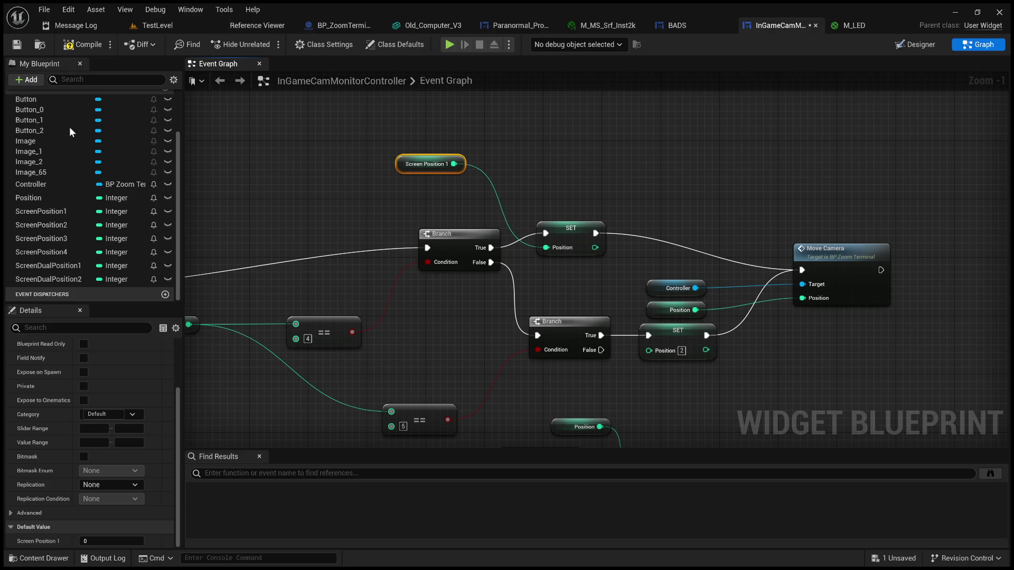
click(74, 279)
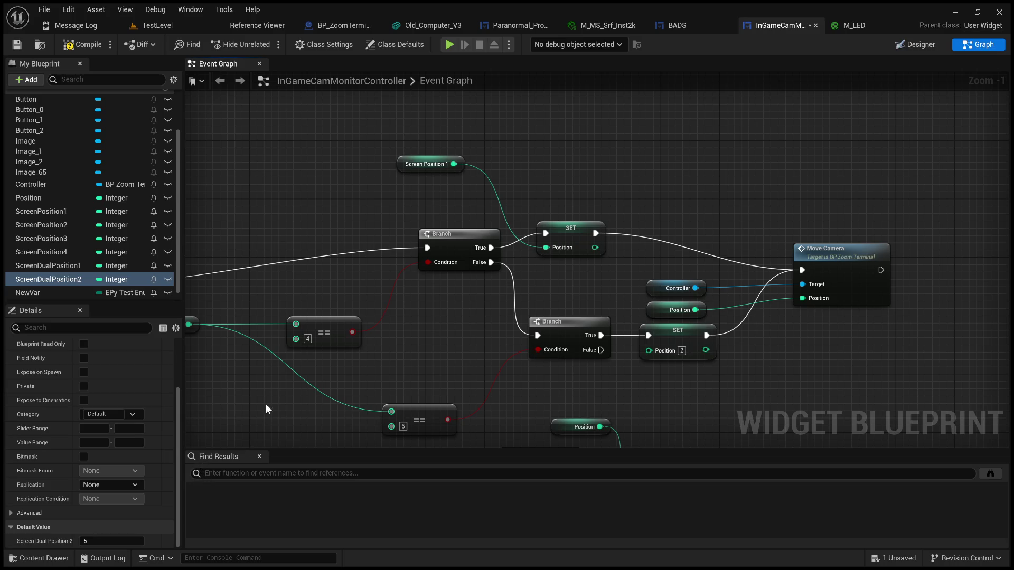
Step: Drag a NewVar getter into the graph and try wiring it to SET Position without connecting
click(35, 293)
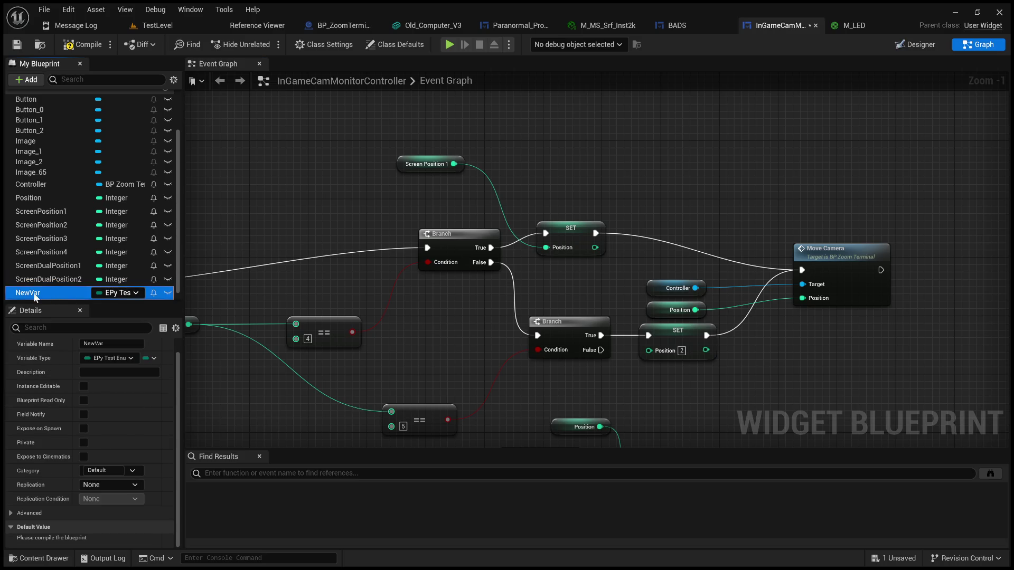
mouse_move(35, 292)
mouse_down()
mouse_move(686, 184)
mouse_move(730, 156)
mouse_up()
mouse_move(610, 185)
mouse_down()
mouse_move(579, 165)
mouse_move(345, 136)
mouse_up()
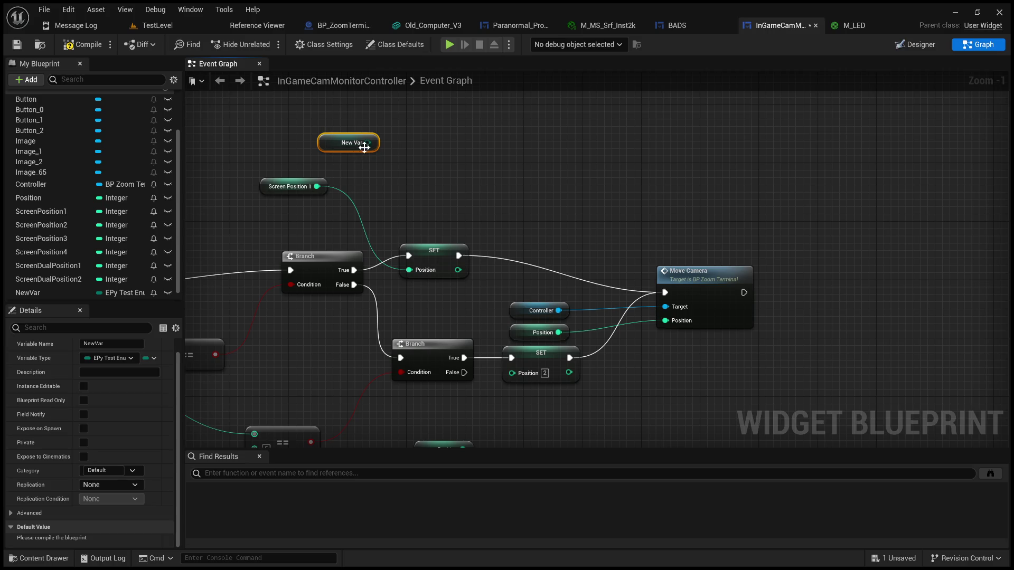
mouse_move(371, 142)
mouse_down()
mouse_move(380, 205)
mouse_move(419, 265)
mouse_move(413, 274)
mouse_move(445, 177)
mouse_up()
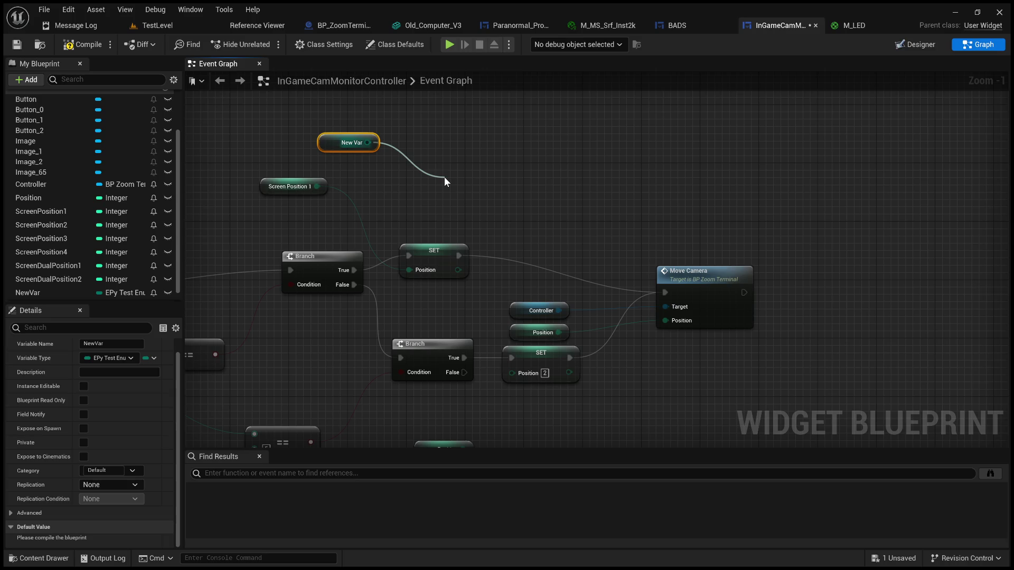
mouse_move(444, 176)
mouse_down()
mouse_move(445, 151)
mouse_move(431, 183)
mouse_up()
Step: Reposition the ScreenPosition1 getter and delete the NewVar node from the graph
ctrl+click(293, 187)
click(428, 183)
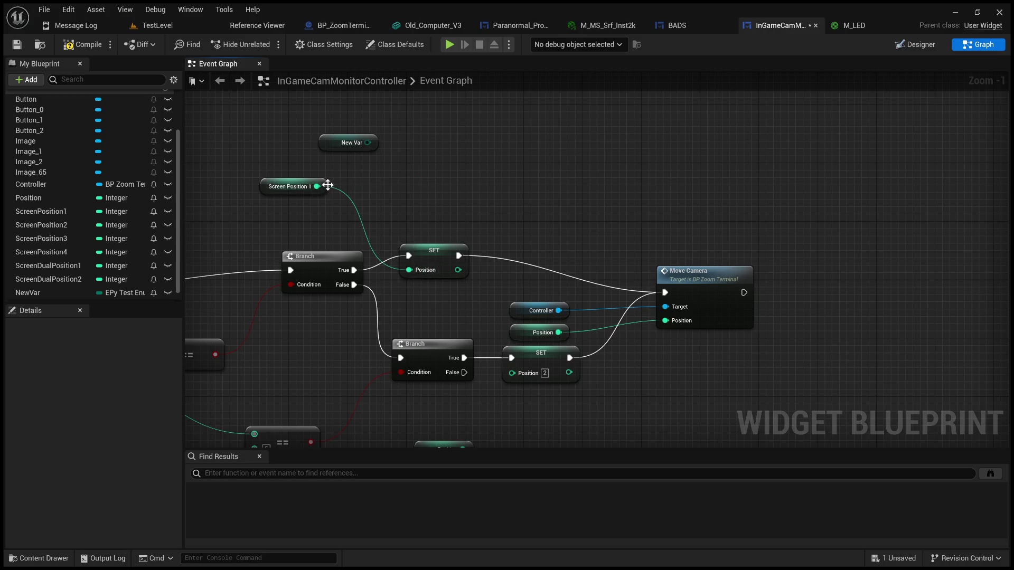
mouse_move(315, 186)
mouse_down()
mouse_move(361, 210)
mouse_move(400, 289)
mouse_move(435, 296)
mouse_move(361, 245)
mouse_move(356, 230)
mouse_move(356, 238)
mouse_up()
drag(301, 361, 594, 323)
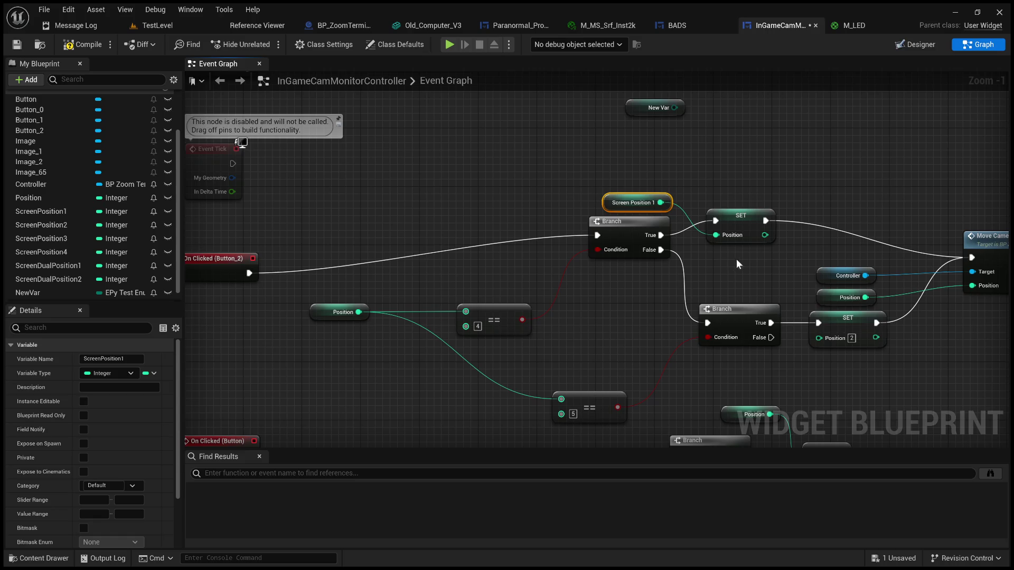
mouse_move(592, 181)
mouse_down()
mouse_move(675, 217)
mouse_move(688, 202)
mouse_up()
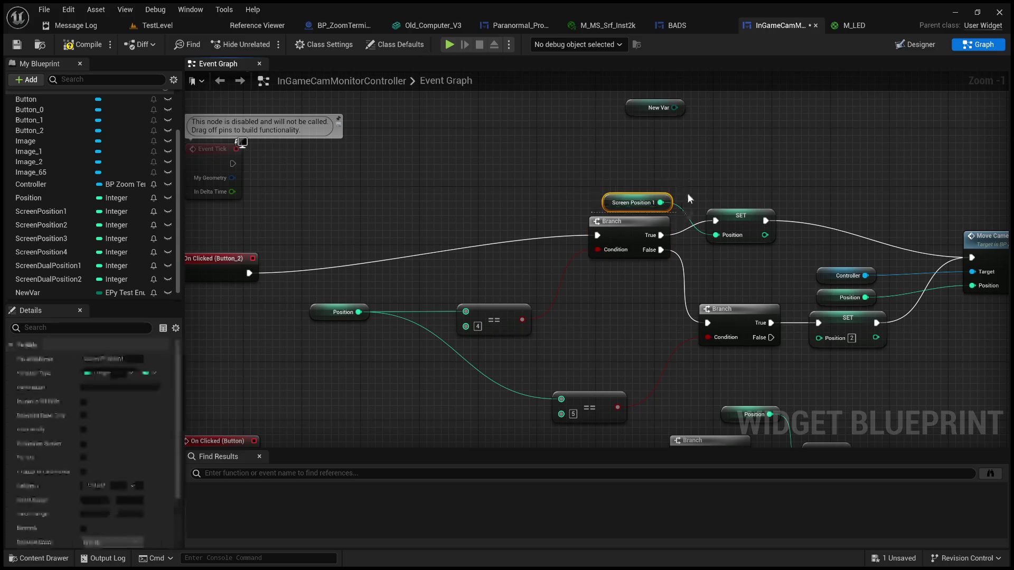
click(683, 143)
mouse_move(683, 143)
mouse_down()
mouse_move(588, 173)
mouse_move(648, 186)
mouse_move(610, 197)
mouse_move(639, 188)
mouse_move(654, 300)
mouse_move(582, 188)
mouse_up()
drag(659, 178, 521, 122)
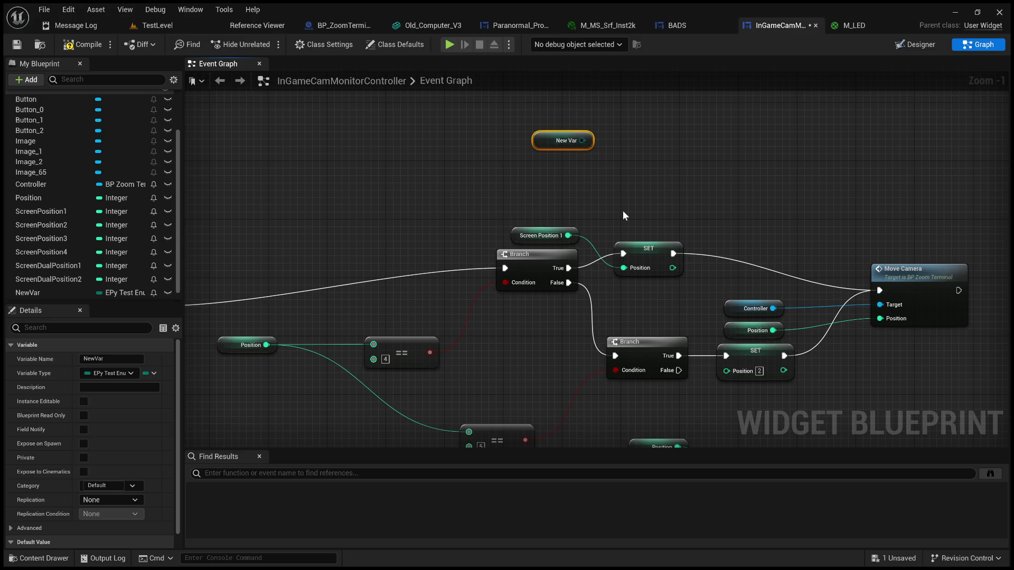
key(Delete)
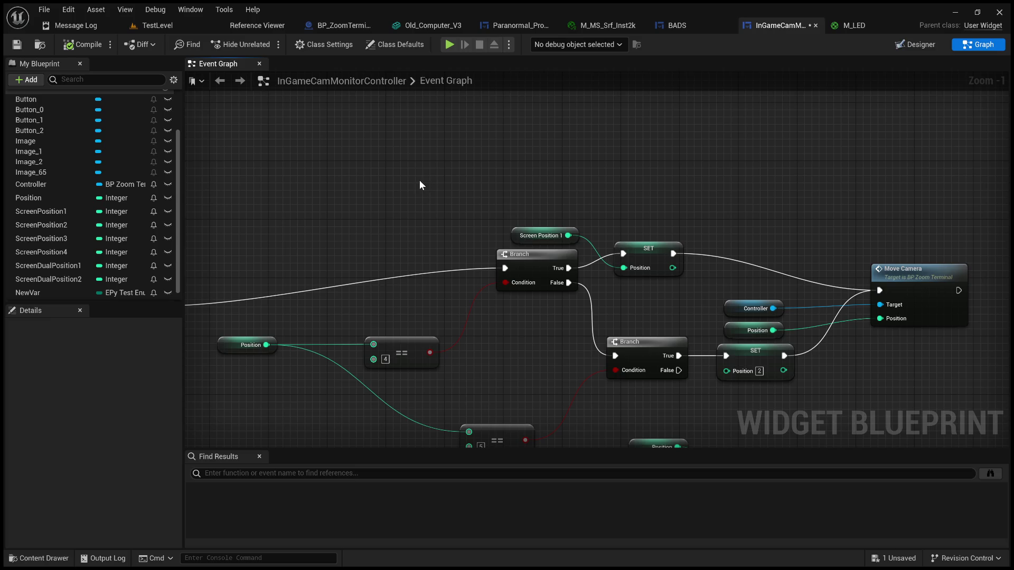
Step: Place a ScreenPosition3 getter and wire it into the second SET node's Position pin
drag(444, 195, 371, 194)
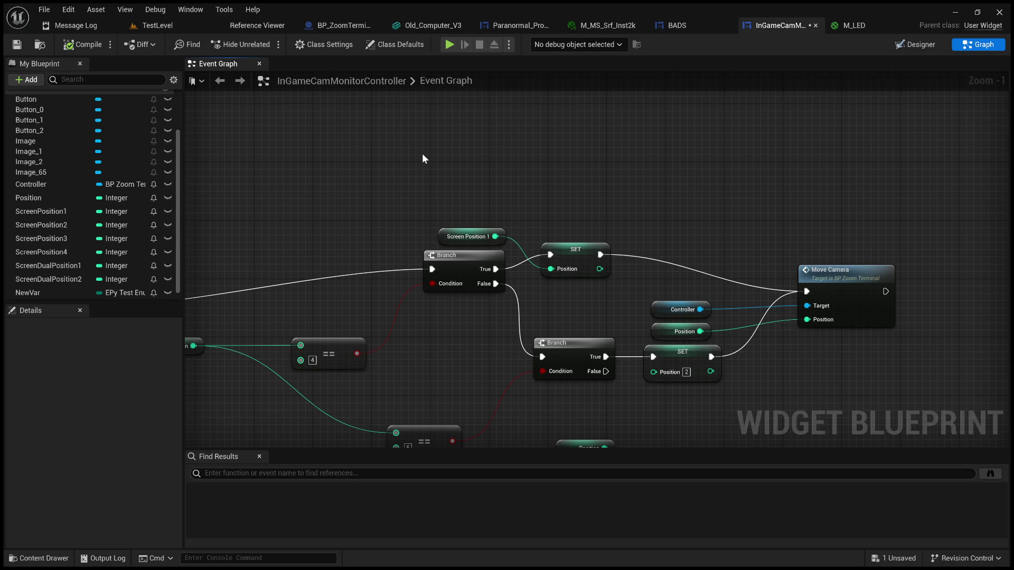
mouse_move(423, 157)
mouse_down()
mouse_move(578, 154)
mouse_move(634, 175)
mouse_move(528, 237)
mouse_move(475, 304)
mouse_move(489, 199)
mouse_move(398, 224)
mouse_up()
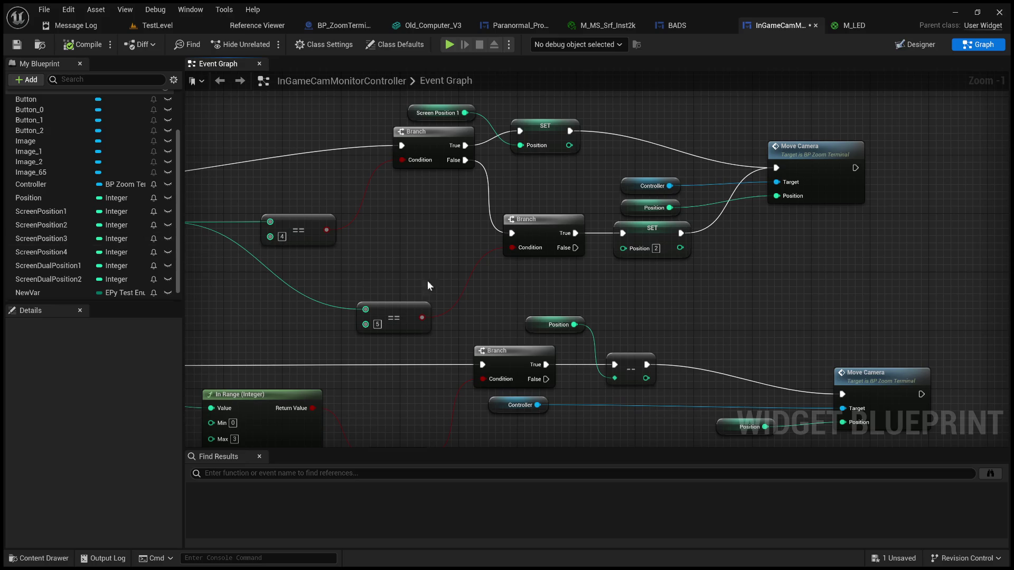
drag(462, 282, 511, 305)
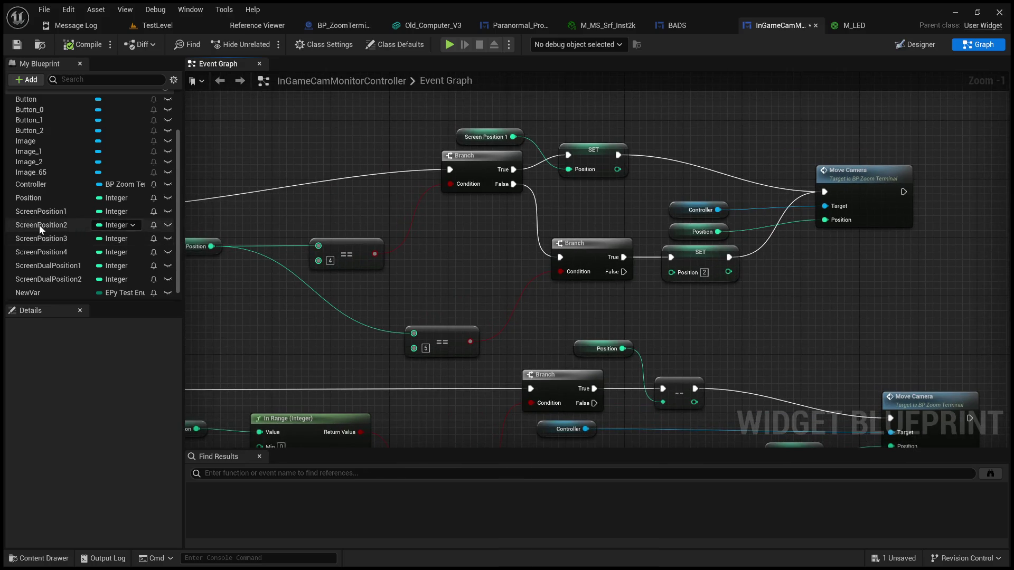
click(46, 239)
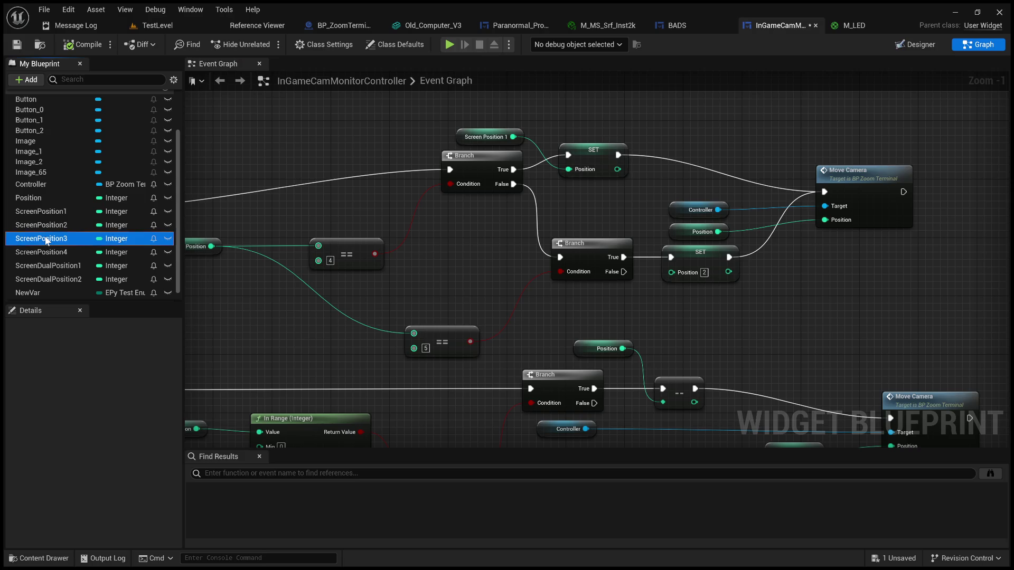
scroll(105, 422, down, 3)
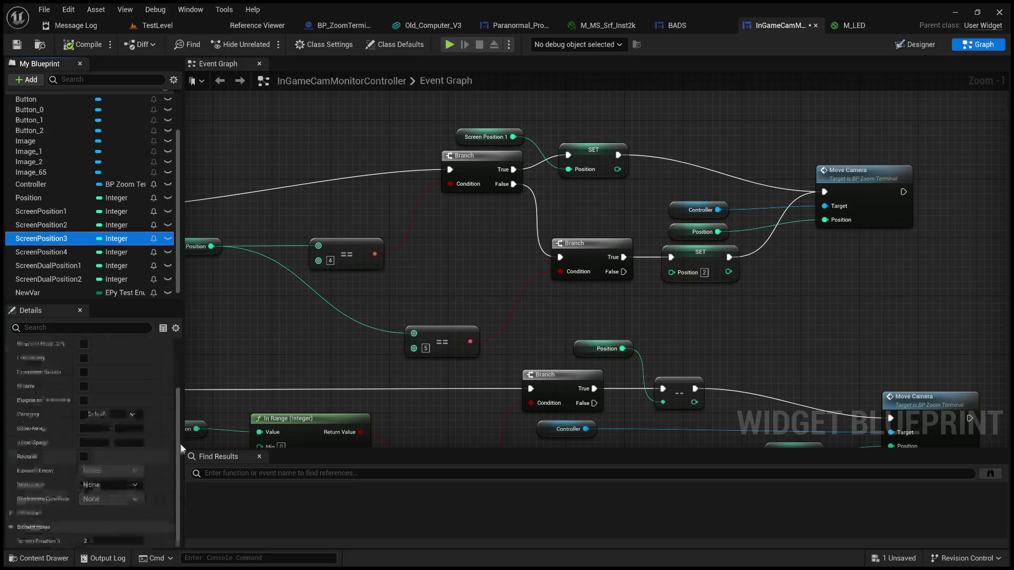
click(539, 304)
key(ctrl+v)
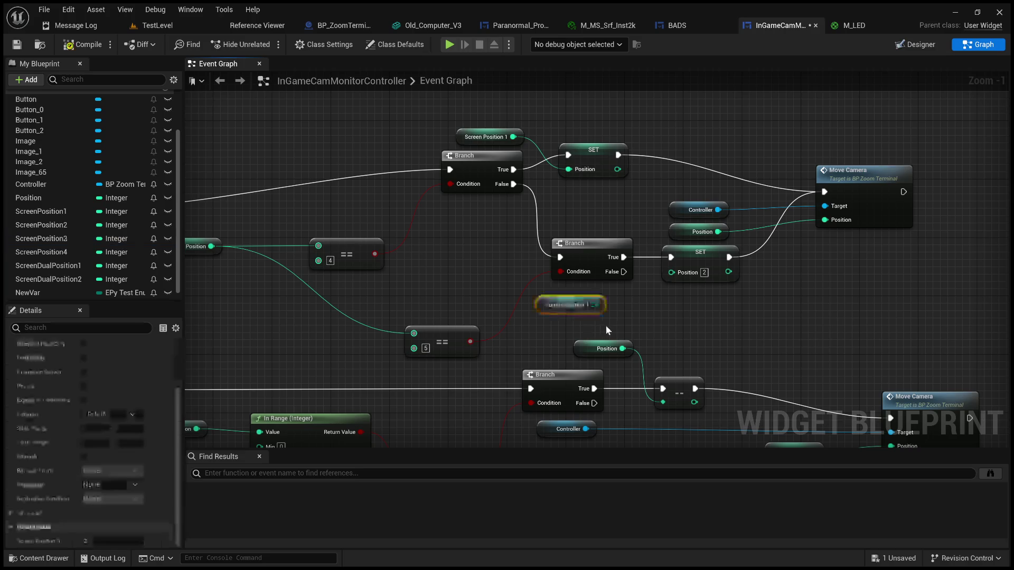
drag(594, 304, 676, 274)
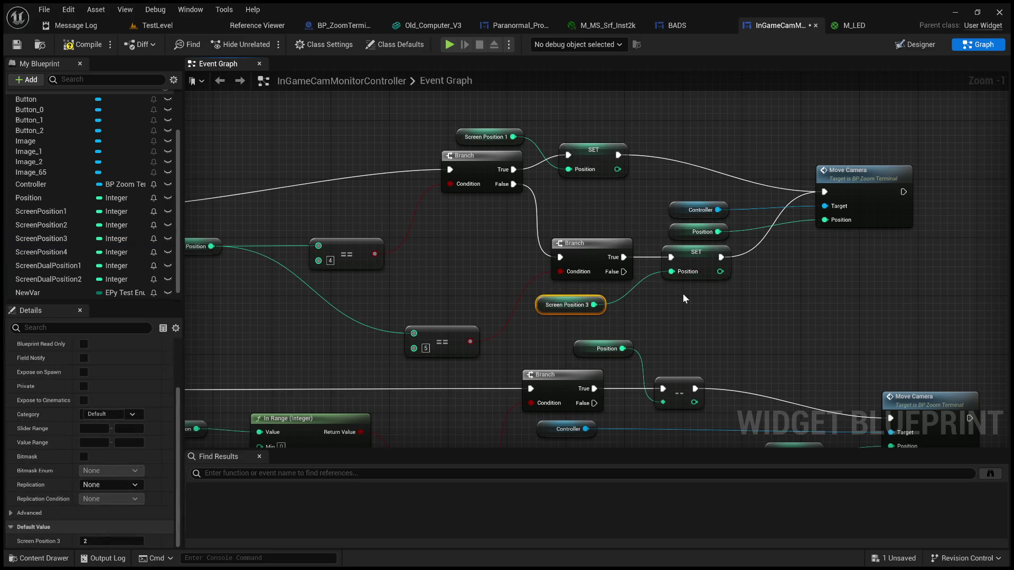
Step: Pan the Event Graph over to the On Clicked handlers
scroll(682, 293, down, 3)
scroll(660, 276, up, 4)
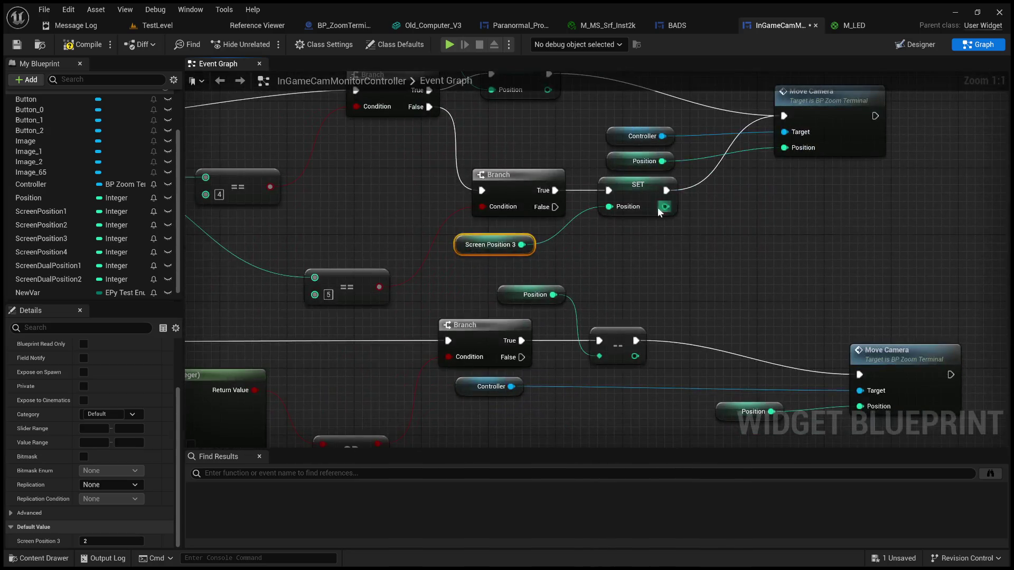
drag(555, 135, 658, 234)
scroll(605, 208, down, 2)
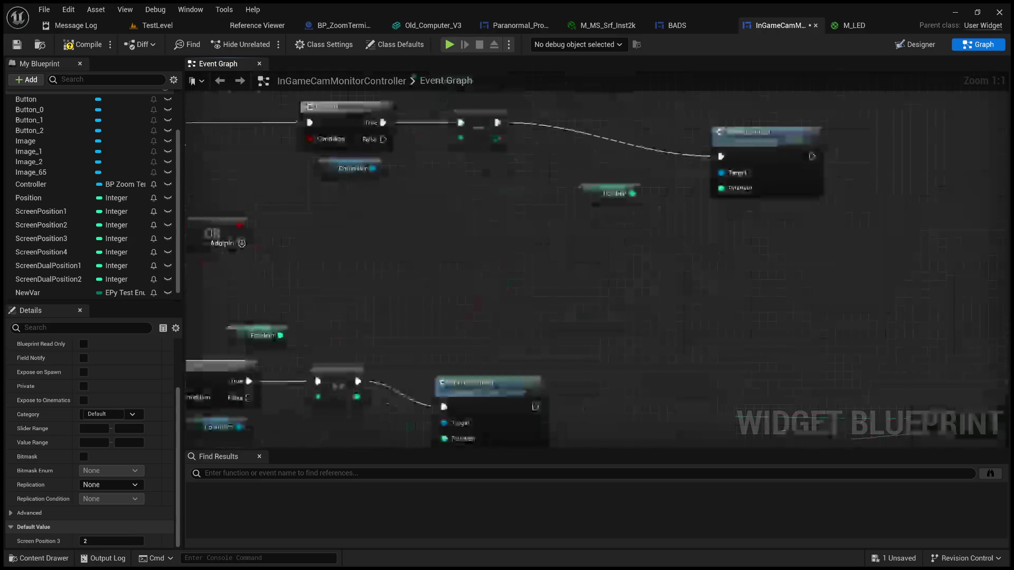
scroll(696, 284, up, 1)
drag(665, 285, 907, 250)
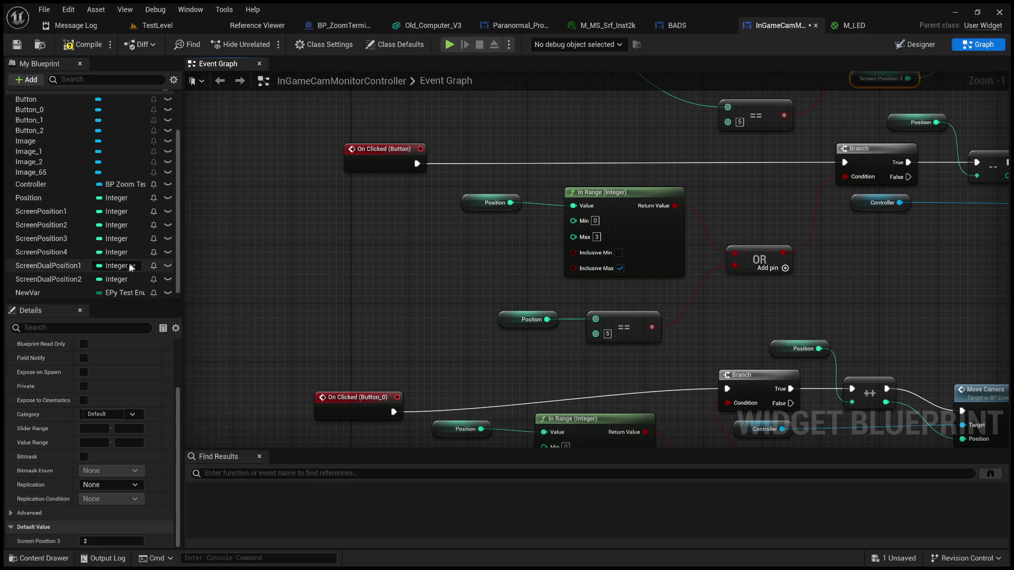
Step: Delete the NewVar variable and wire Screen Dual Position 2 and 1 getters into the == node
click(50, 291)
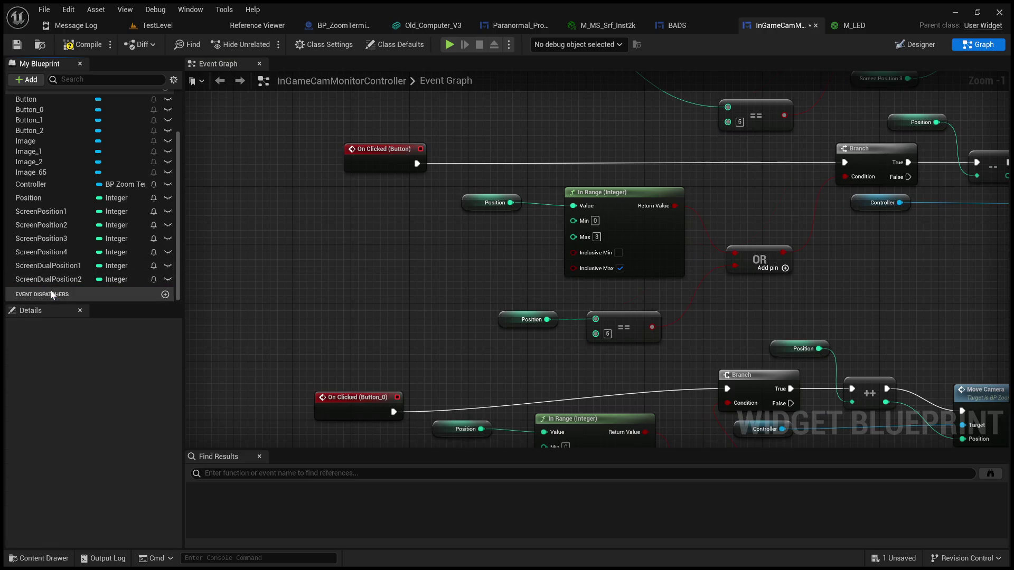
key(Delete)
scroll(39, 407, down, 2)
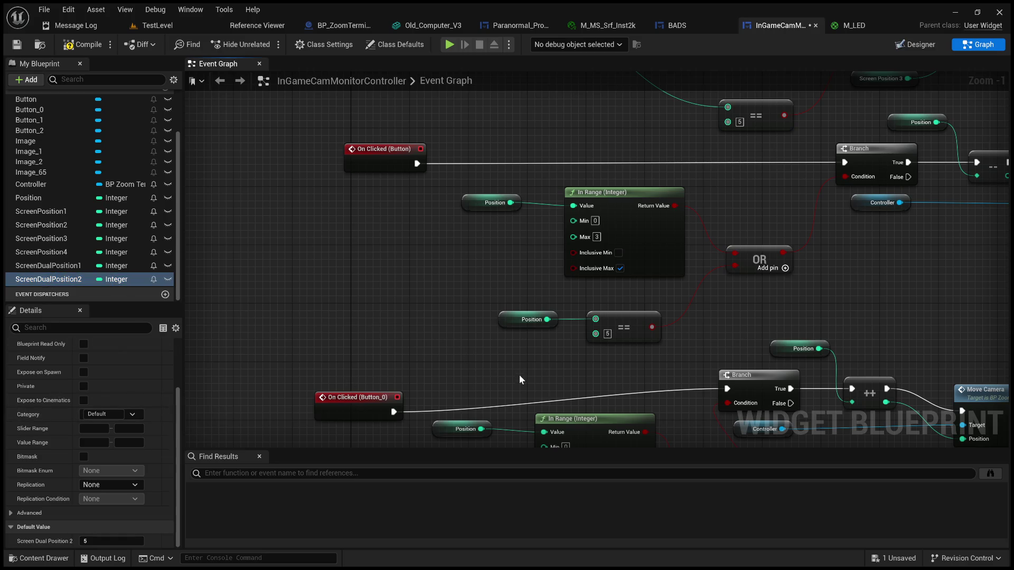
key(ctrl+v)
drag(531, 356, 608, 338)
mouse_move(660, 382)
mouse_down()
mouse_move(509, 301)
mouse_move(409, 319)
mouse_move(415, 210)
mouse_move(543, 130)
mouse_move(623, 108)
mouse_up()
click(59, 268)
mouse_move(59, 269)
mouse_down()
mouse_move(420, 325)
mouse_move(465, 345)
mouse_move(422, 325)
mouse_up()
drag(496, 331, 540, 302)
Step: Wire a new Screen Dual Position 1 getter into the upper SET node's Position
scroll(634, 341, down, 4)
scroll(537, 252, up, 4)
scroll(543, 248, up, 1)
mouse_move(543, 248)
mouse_down()
mouse_move(380, 220)
mouse_move(265, 230)
mouse_up()
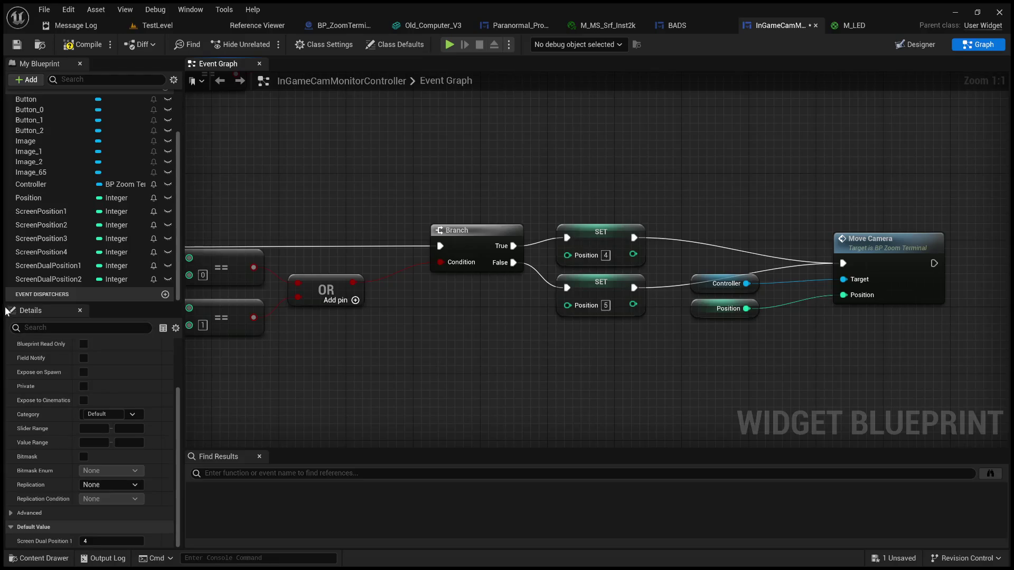
click(40, 268)
drag(442, 147, 406, 125)
mouse_move(486, 133)
mouse_down()
mouse_move(514, 201)
mouse_move(568, 254)
mouse_up()
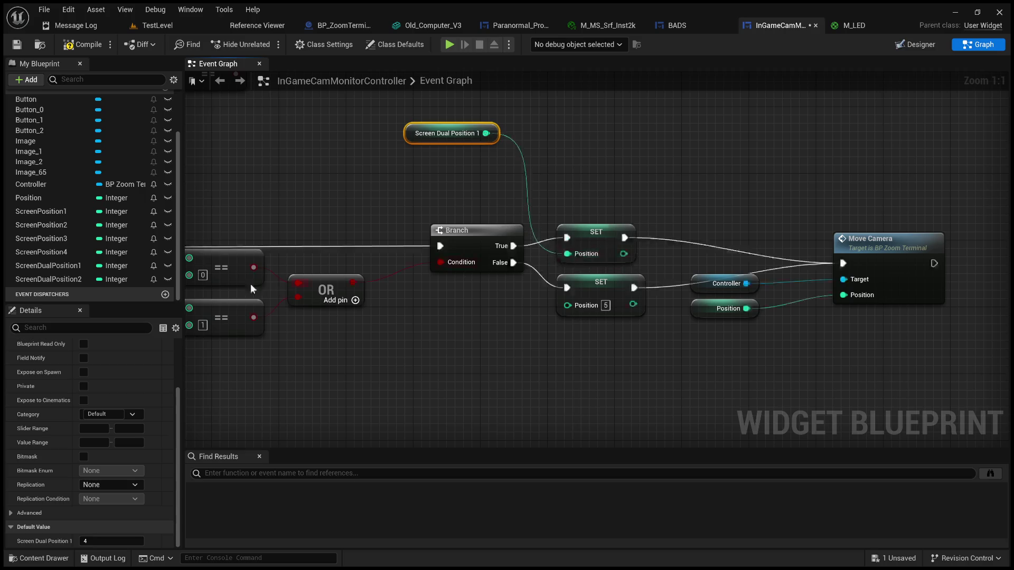
Step: Connect a Screen Dual Position 2 getter to the lower (False-path) SET node's Position
click(54, 280)
mouse_move(406, 347)
mouse_down()
mouse_move(460, 363)
mouse_move(466, 334)
mouse_move(477, 344)
mouse_move(569, 307)
mouse_up()
drag(531, 155, 572, 198)
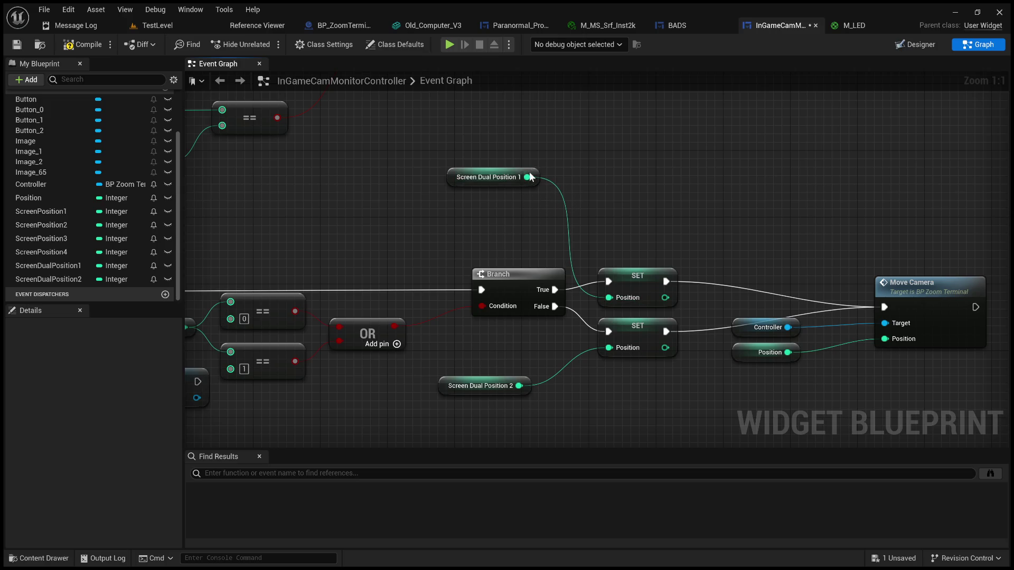
scroll(571, 242, down, 3)
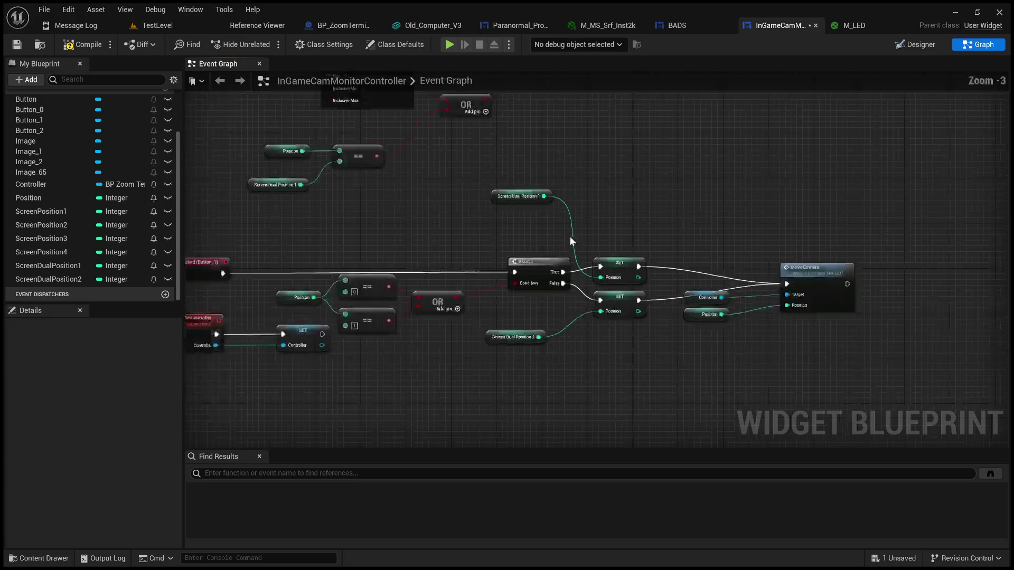
mouse_move(480, 238)
mouse_down()
mouse_move(536, 218)
mouse_move(466, 210)
mouse_move(498, 214)
mouse_up()
scroll(443, 233, up, 3)
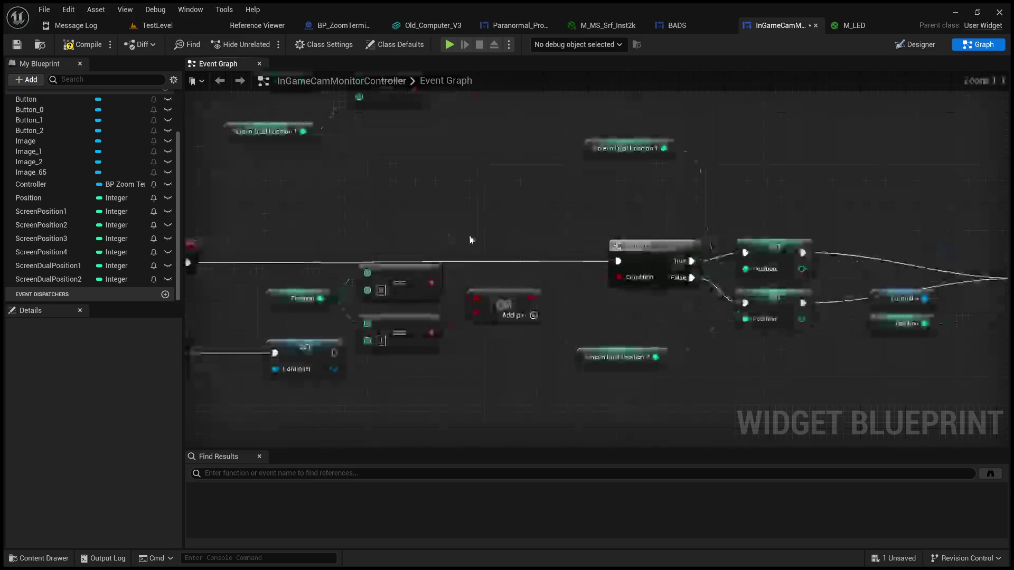
scroll(471, 241, down, 6)
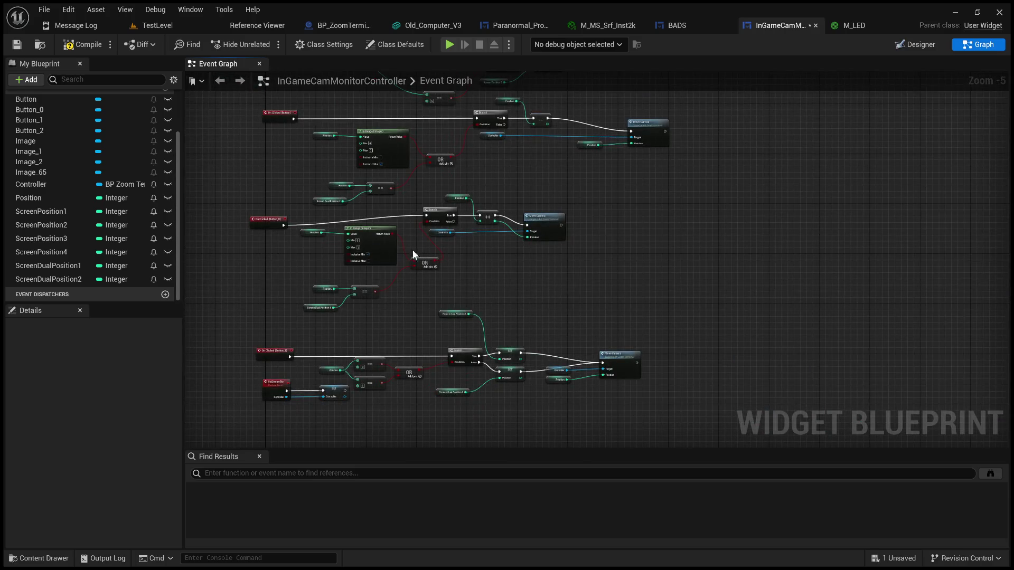
scroll(421, 294, up, 3)
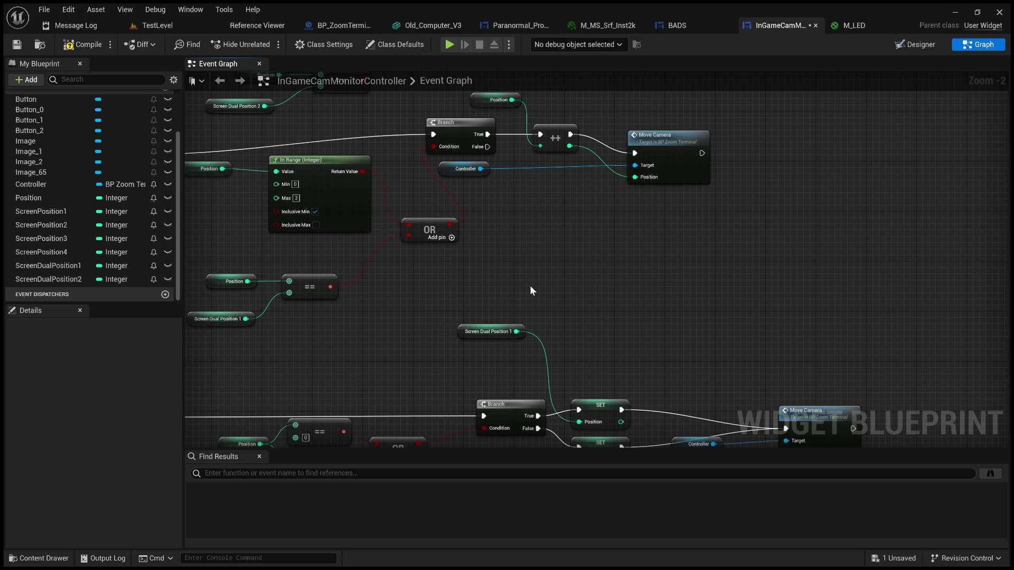
Step: Move both Screen Dual Position getters beside their SET nodes and raise both SET nodes slightly
mouse_move(739, 332)
mouse_down()
mouse_move(669, 296)
mouse_move(716, 272)
mouse_move(803, 263)
mouse_up()
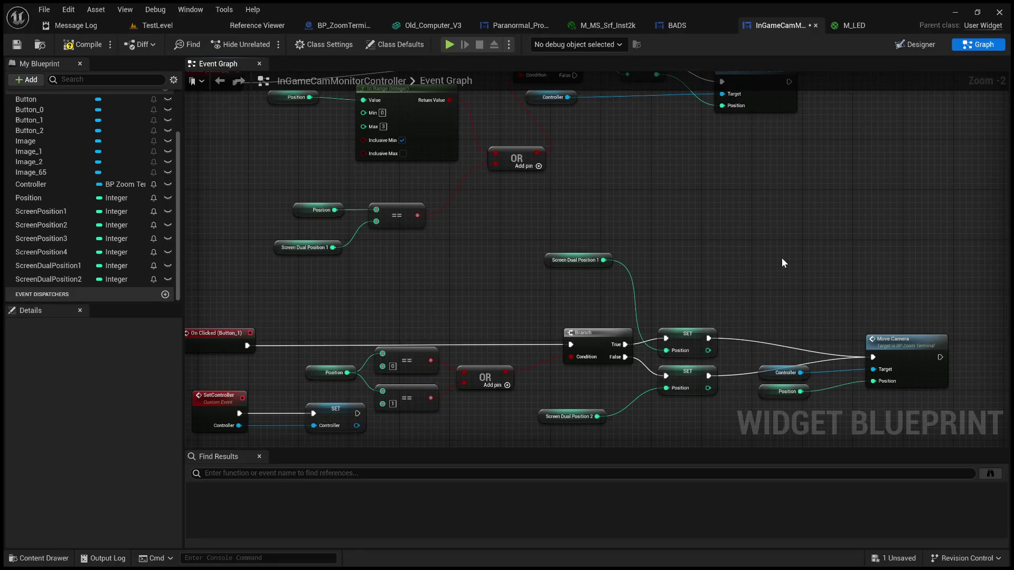
drag(710, 246, 596, 211)
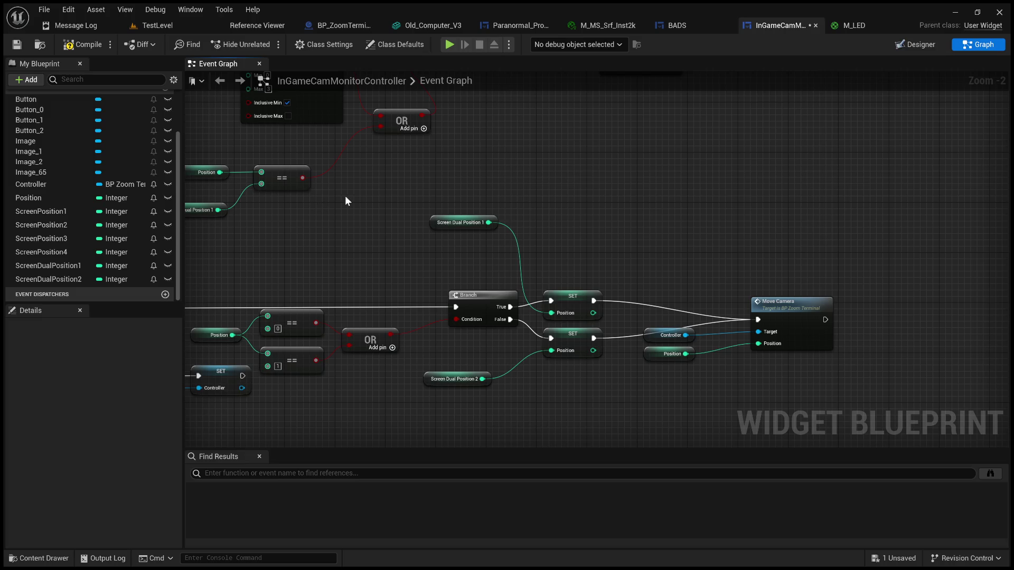
mouse_move(349, 211)
mouse_down()
mouse_move(362, 220)
mouse_move(449, 197)
mouse_move(347, 202)
mouse_up()
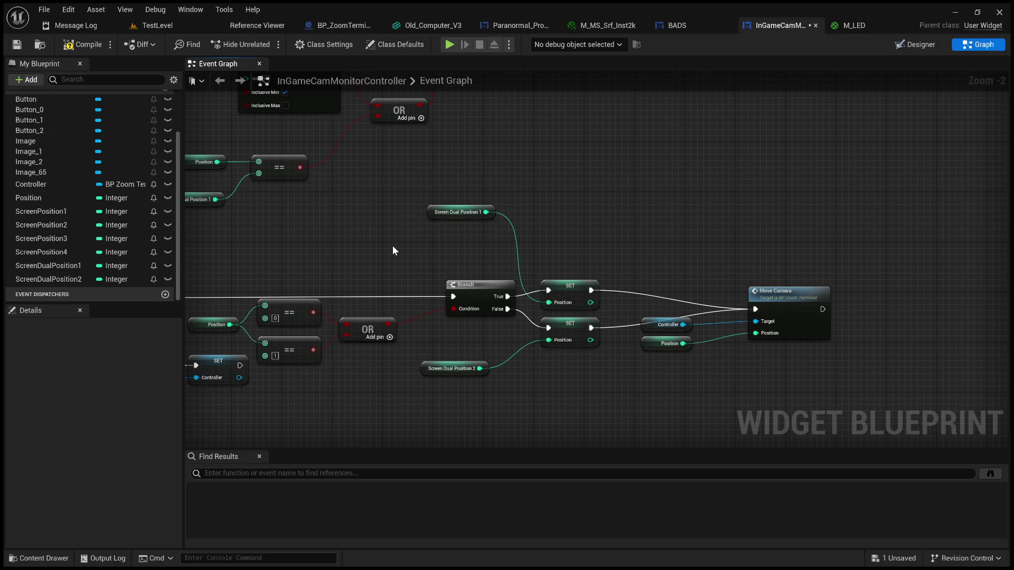
scroll(392, 245, up, 2)
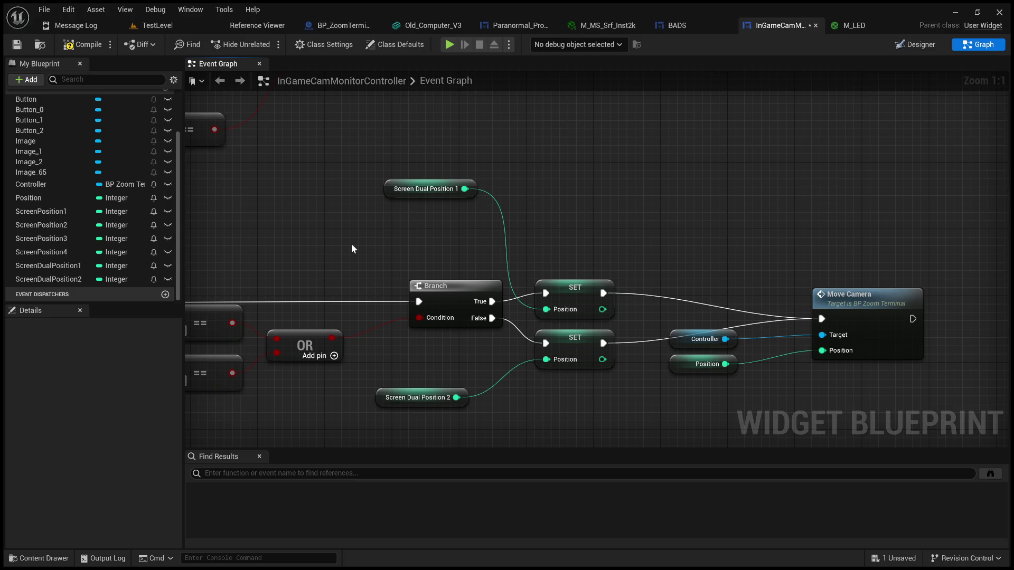
mouse_move(353, 248)
mouse_down()
mouse_move(370, 256)
mouse_move(325, 227)
mouse_up()
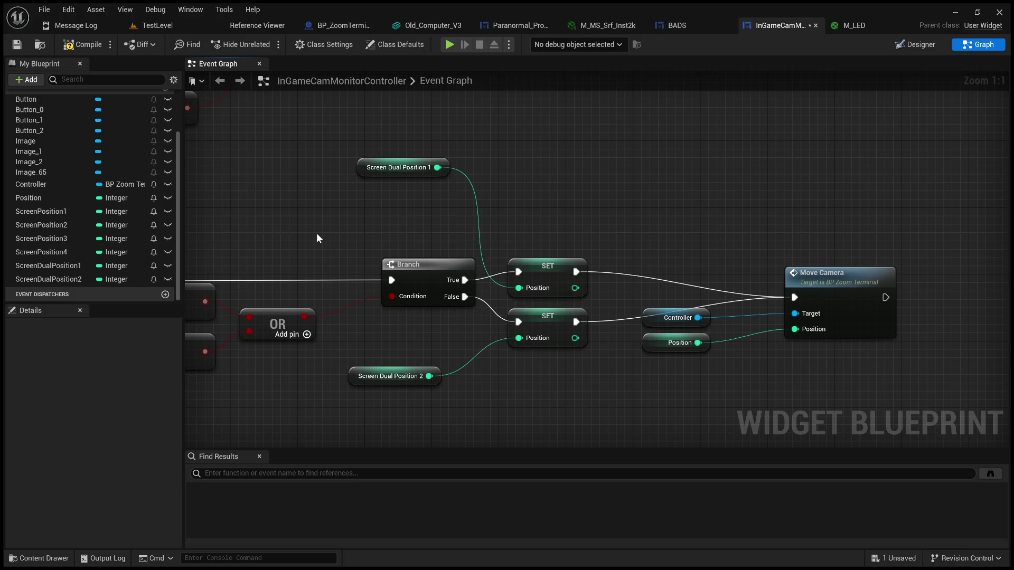
drag(362, 228, 442, 225)
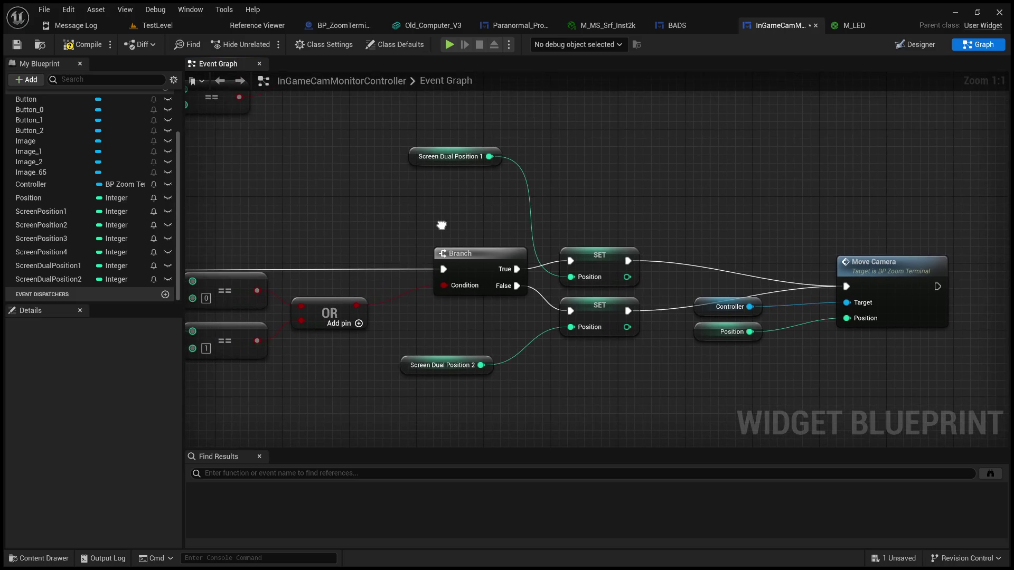
mouse_move(443, 154)
mouse_down()
mouse_move(452, 204)
mouse_move(469, 213)
mouse_up()
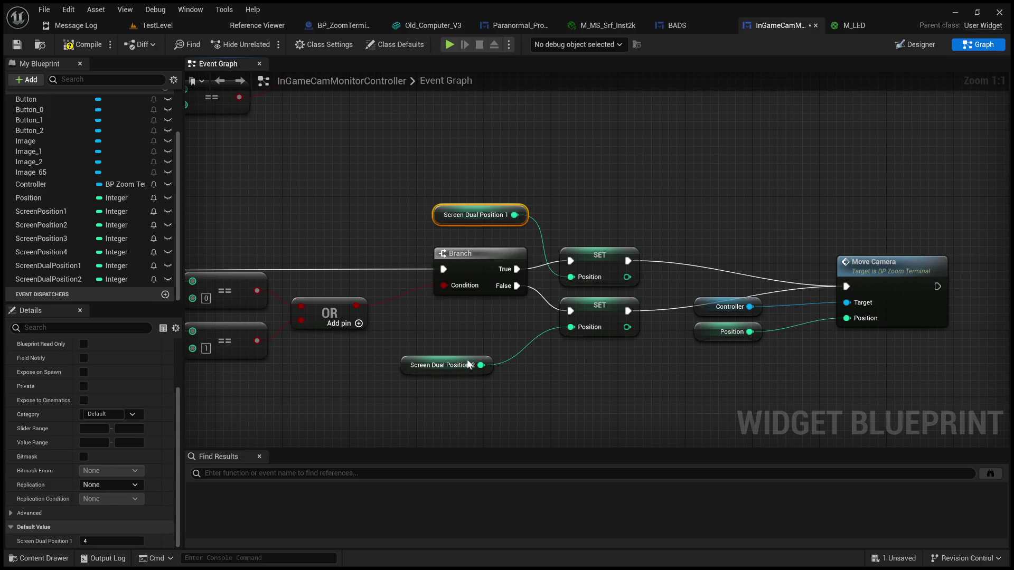
drag(469, 364, 508, 322)
drag(594, 257, 596, 241)
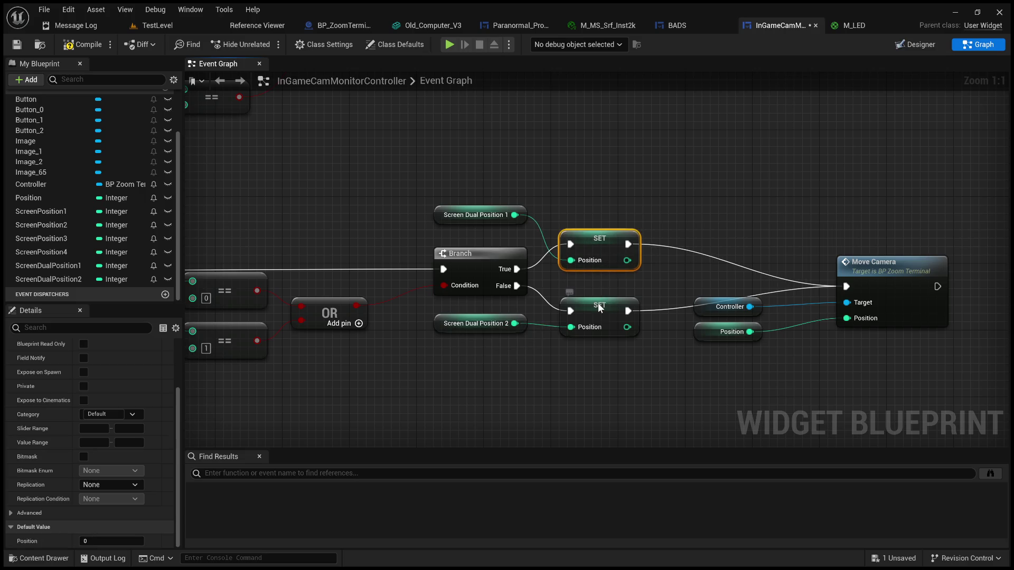
drag(601, 307, 600, 299)
click(559, 184)
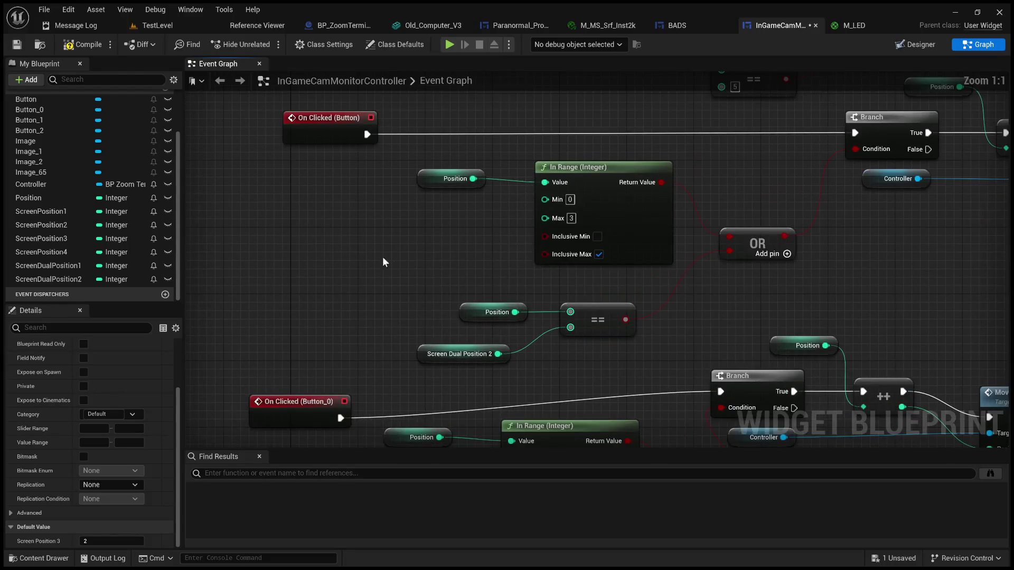
Step: Add Screen Position 1 and Screen Position 3 getters wired to In Range (Integer)'s Min and Max
mouse_move(39, 208)
mouse_down()
mouse_move(294, 247)
mouse_move(446, 226)
mouse_move(544, 198)
mouse_up()
mouse_move(58, 239)
mouse_down()
mouse_move(171, 279)
mouse_move(371, 244)
mouse_move(414, 267)
mouse_move(559, 225)
mouse_move(544, 215)
mouse_up()
drag(431, 250, 447, 241)
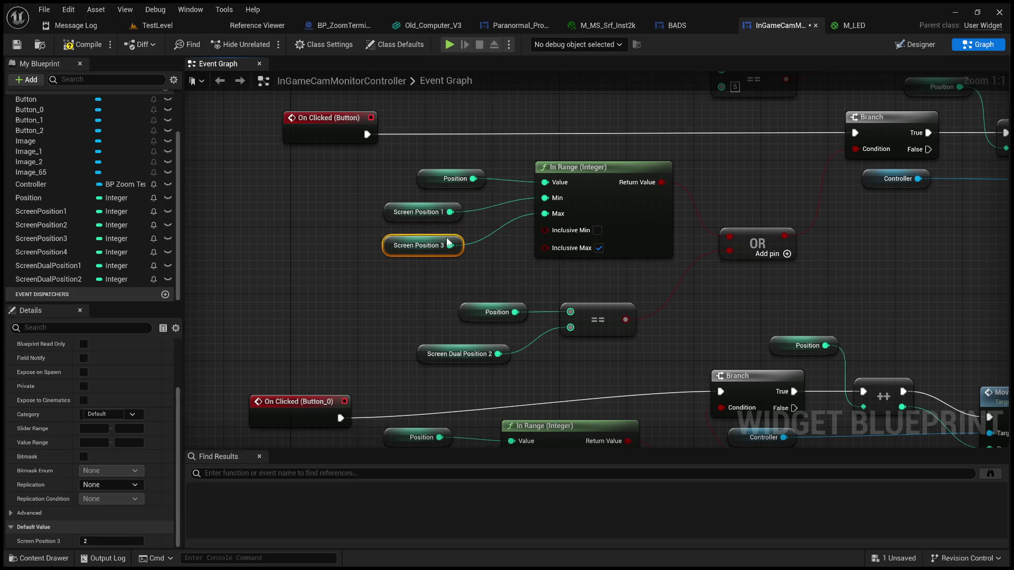
scroll(447, 242, down, 2)
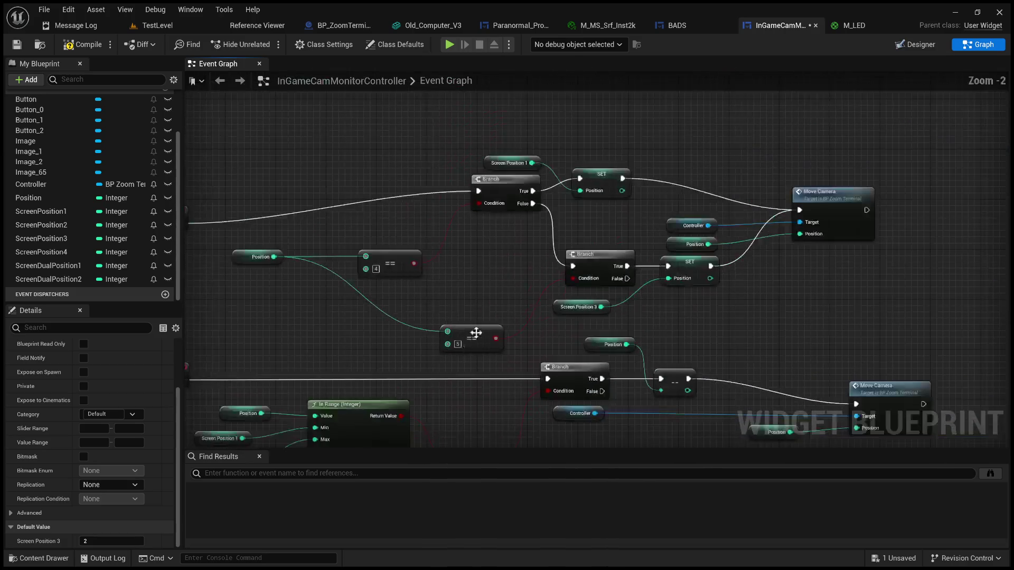
Step: Compile the InGameCamMonitorController widget blueprint
drag(699, 337, 651, 276)
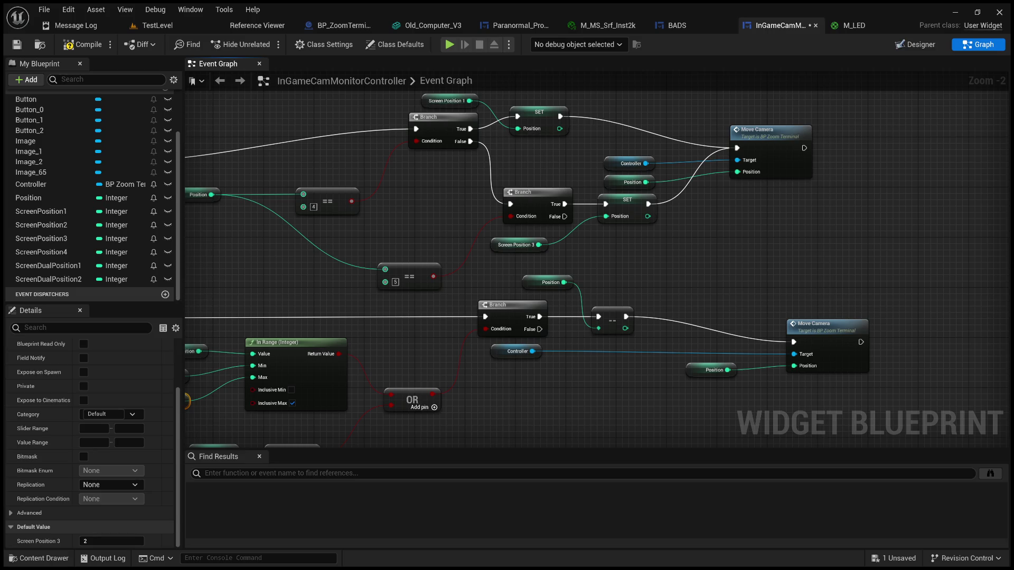
click(84, 45)
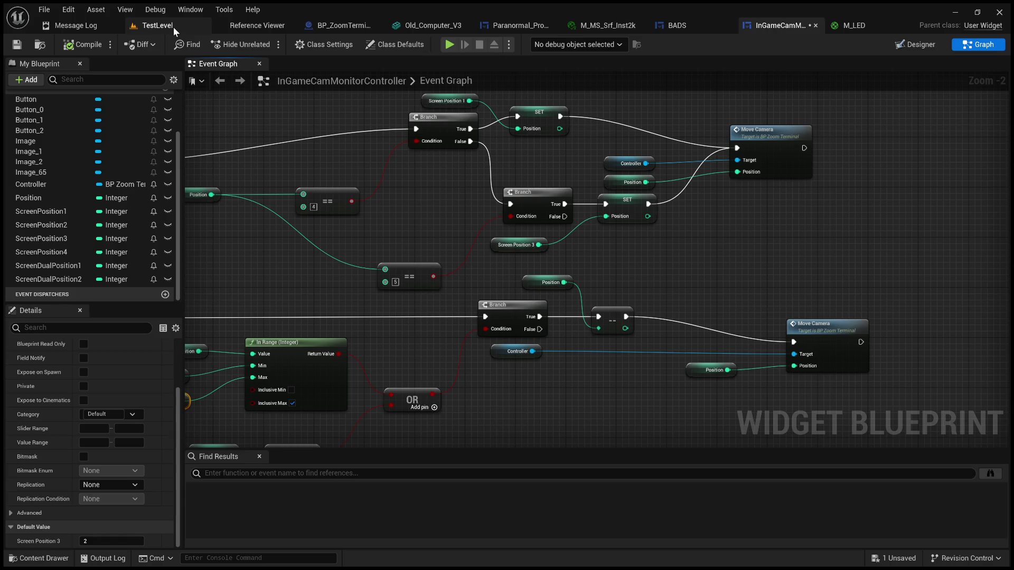
Step: Play TestLevel in an enlarged viewport and interact with the terminal to view its screens
click(173, 27)
mouse_move(502, 210)
mouse_down()
mouse_move(554, 455)
mouse_move(569, 480)
mouse_up()
click(262, 43)
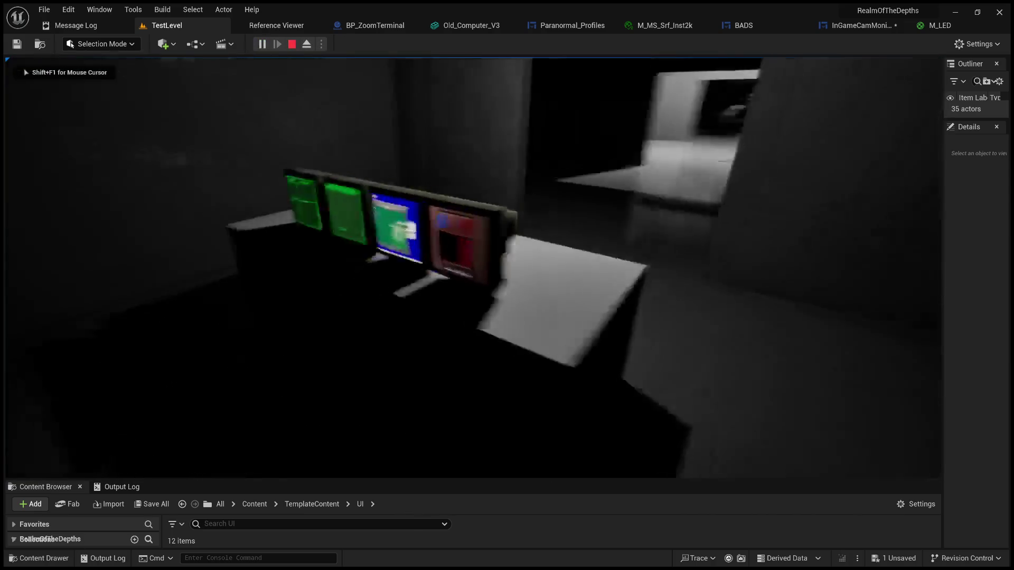
key(e)
Step: Cycle forward and back through the monitor screens, then stop play and return to the blueprint
click(850, 276)
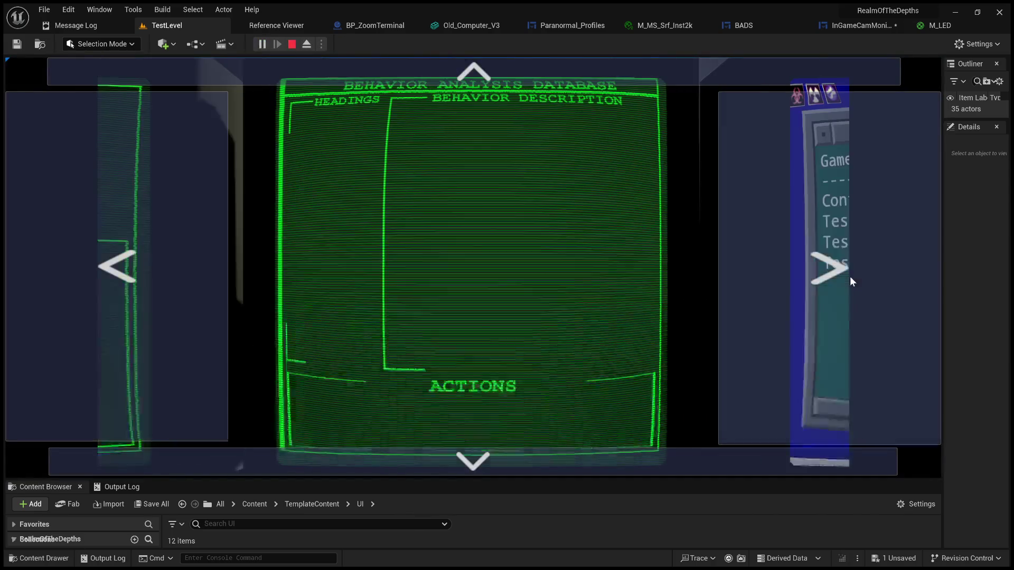
click(850, 276)
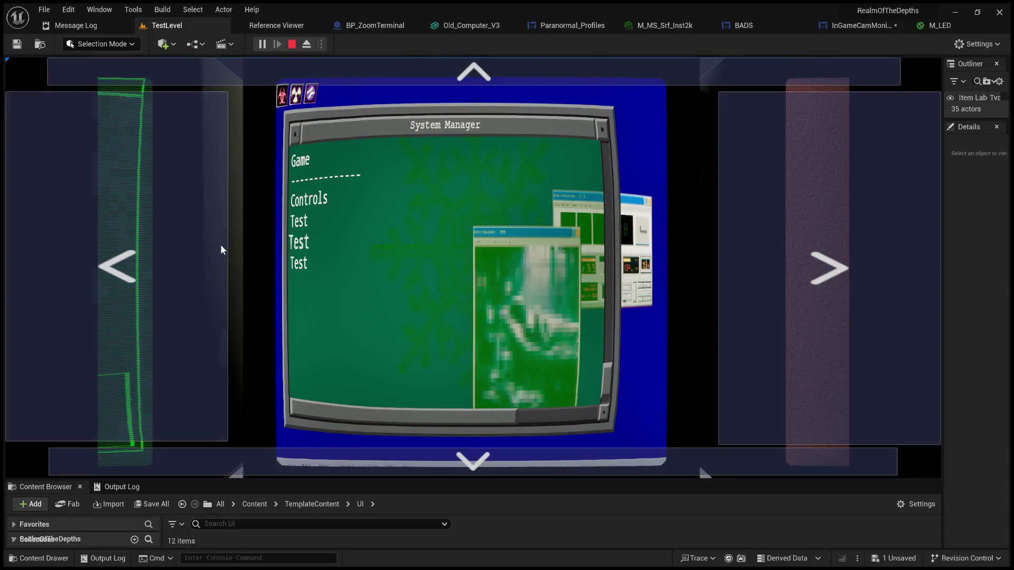
click(169, 235)
click(169, 235)
click(838, 284)
click(837, 284)
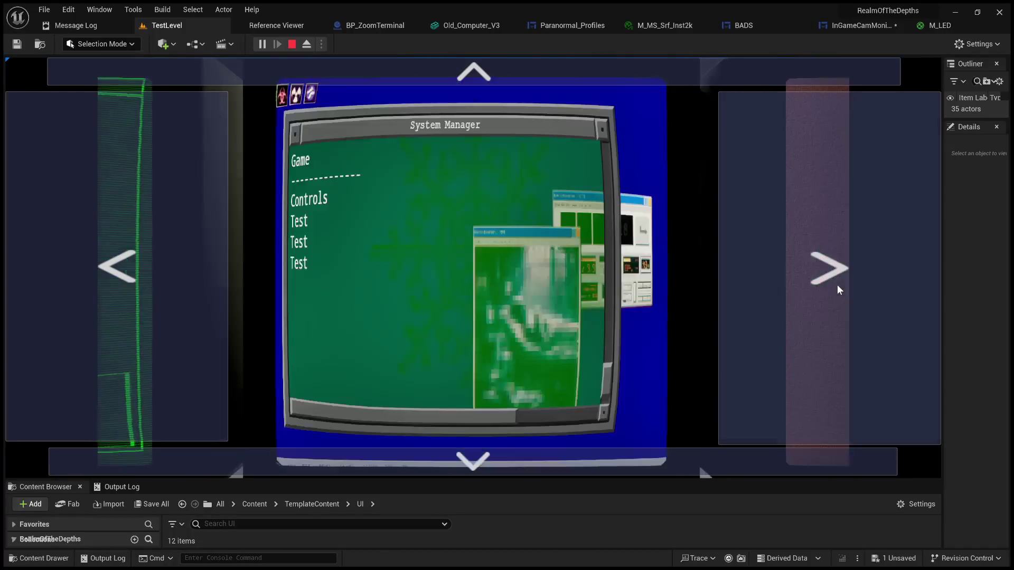
click(603, 466)
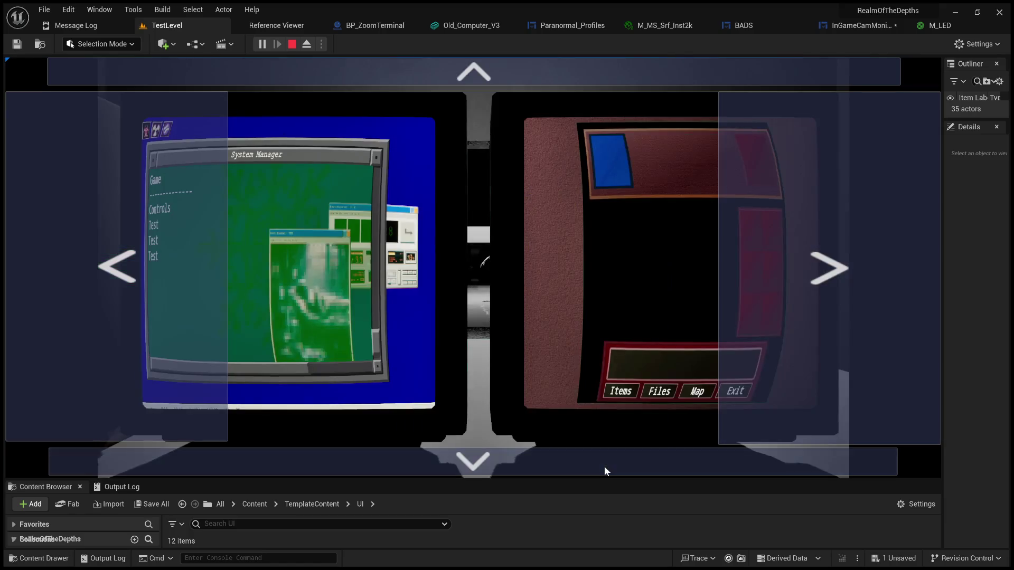
click(521, 70)
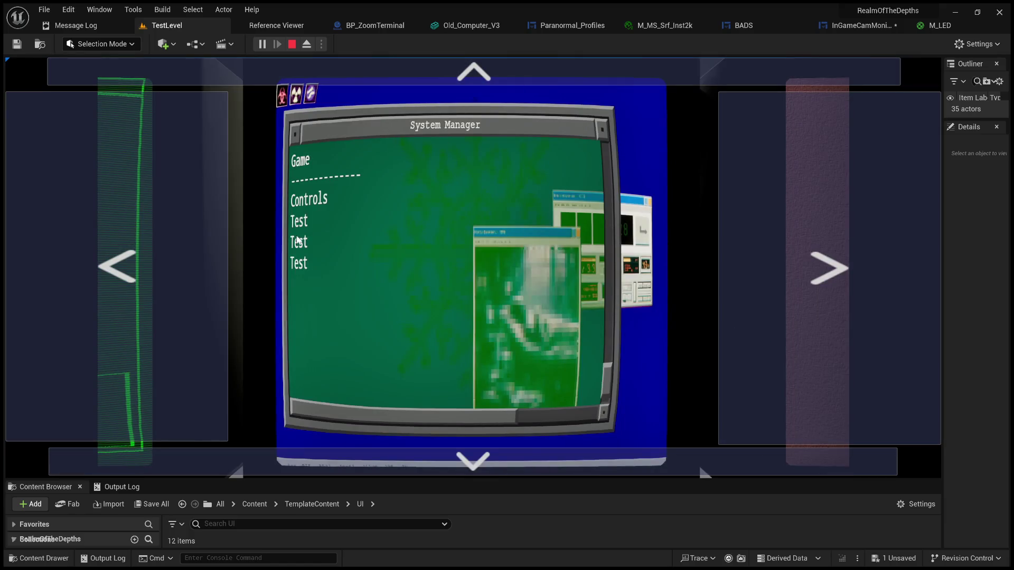
click(148, 274)
click(444, 461)
click(445, 461)
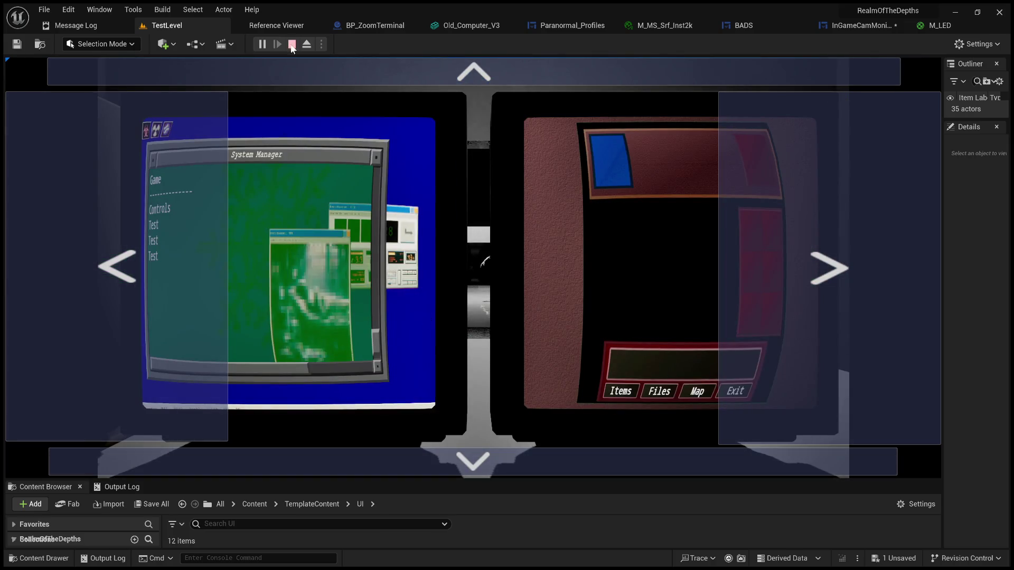
click(292, 45)
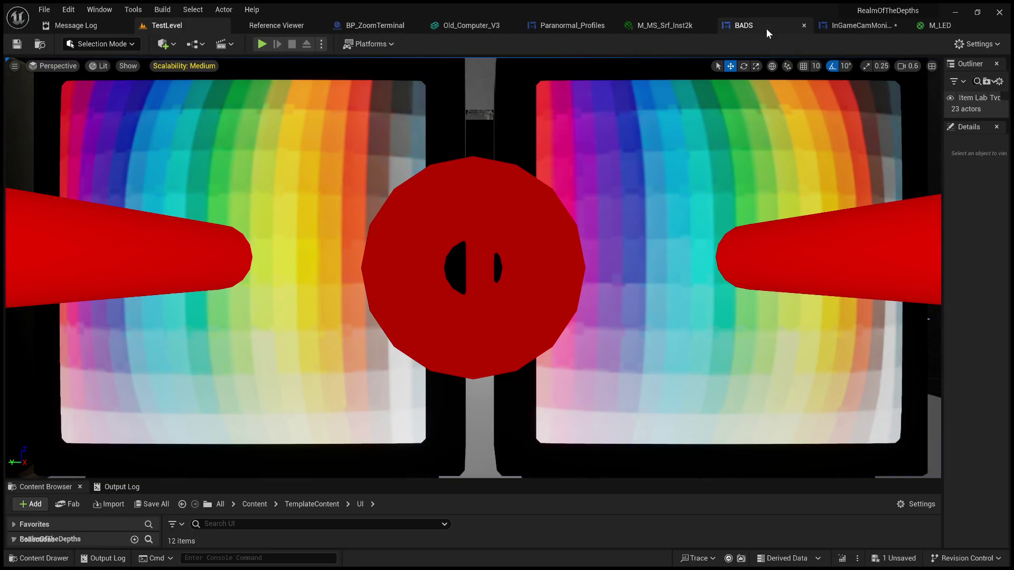
click(862, 27)
Step: Check the Button_0 right arrow in the Designer and bring its On Clicked logic into view
mouse_move(363, 288)
mouse_down()
mouse_move(683, 215)
mouse_move(544, 201)
mouse_up()
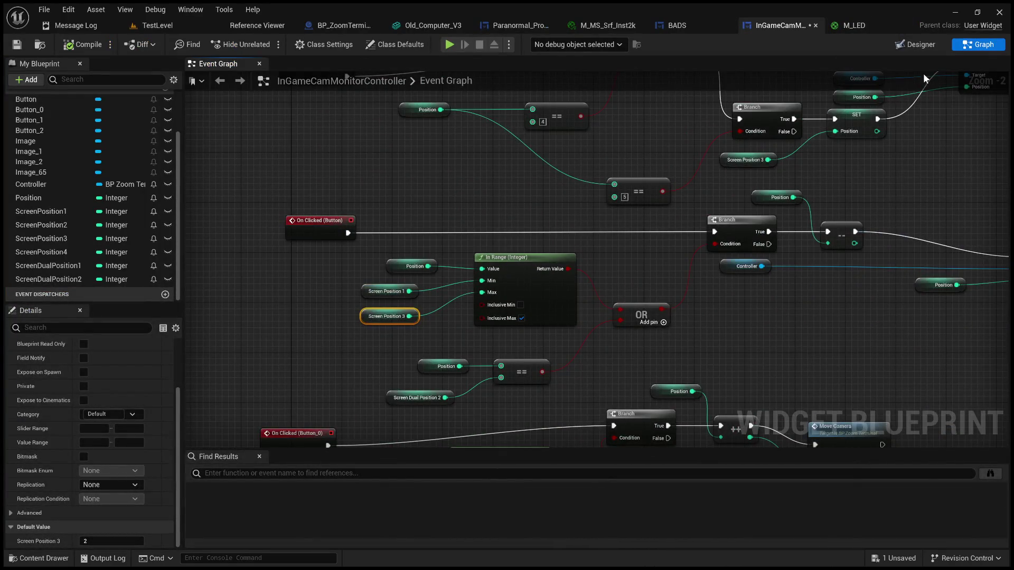
click(915, 44)
click(711, 256)
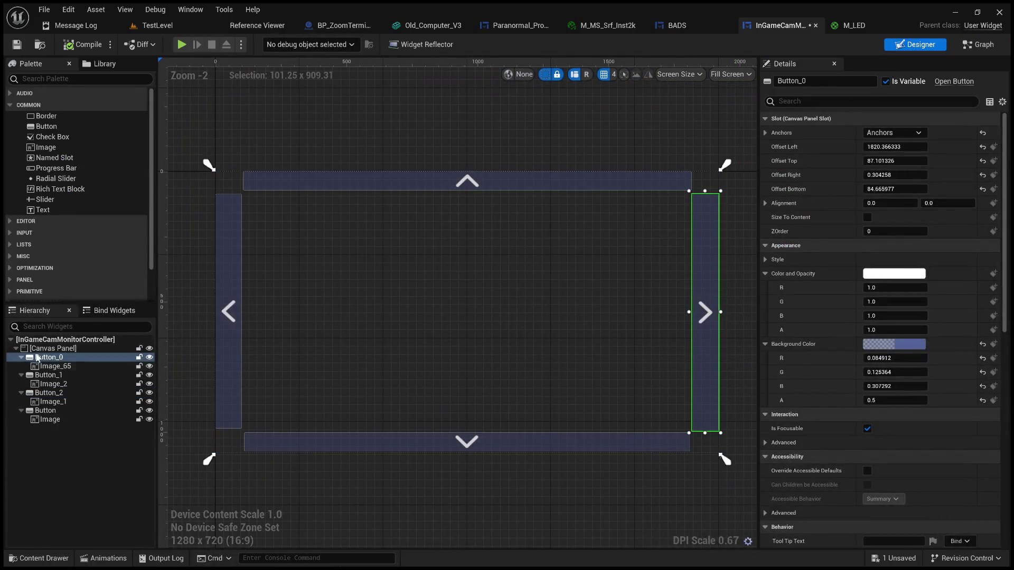
click(977, 45)
mouse_move(370, 172)
mouse_down()
mouse_move(339, 413)
mouse_move(338, 195)
mouse_up()
scroll(337, 196, up, 2)
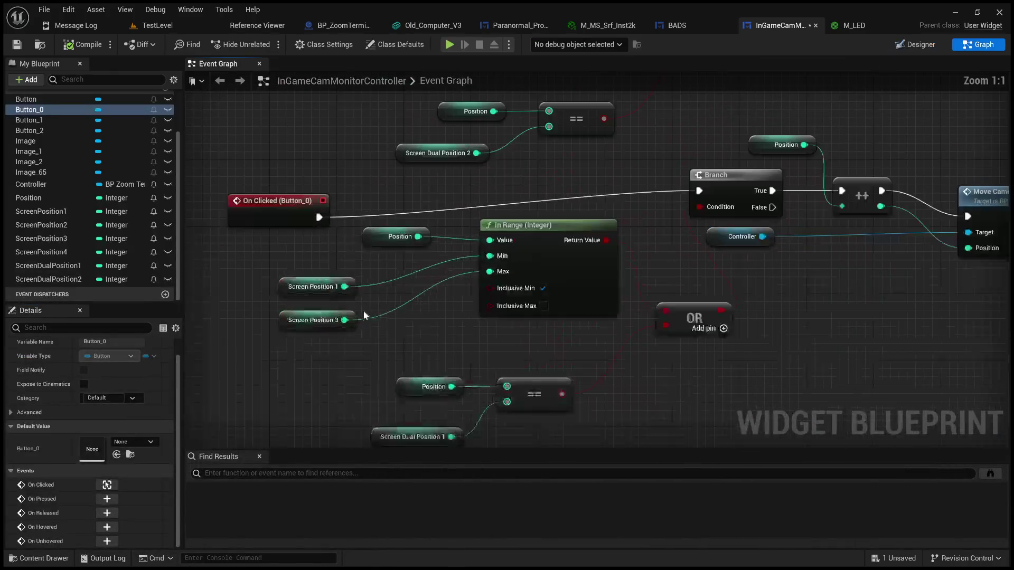
Step: Replace both Screen Position 3 getters with Screen Position 4 on the In Range maximums
click(303, 320)
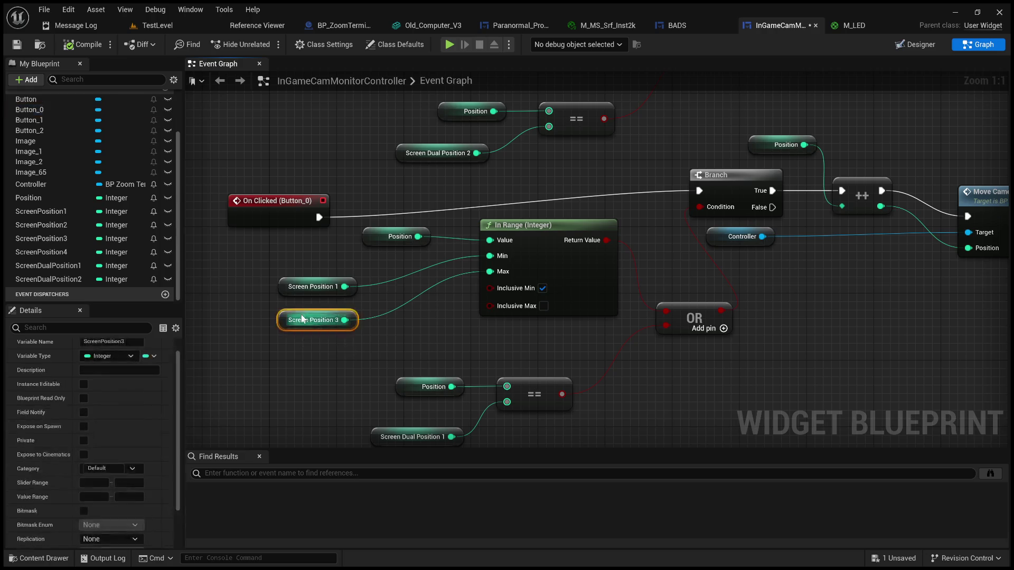
key(Delete)
click(56, 252)
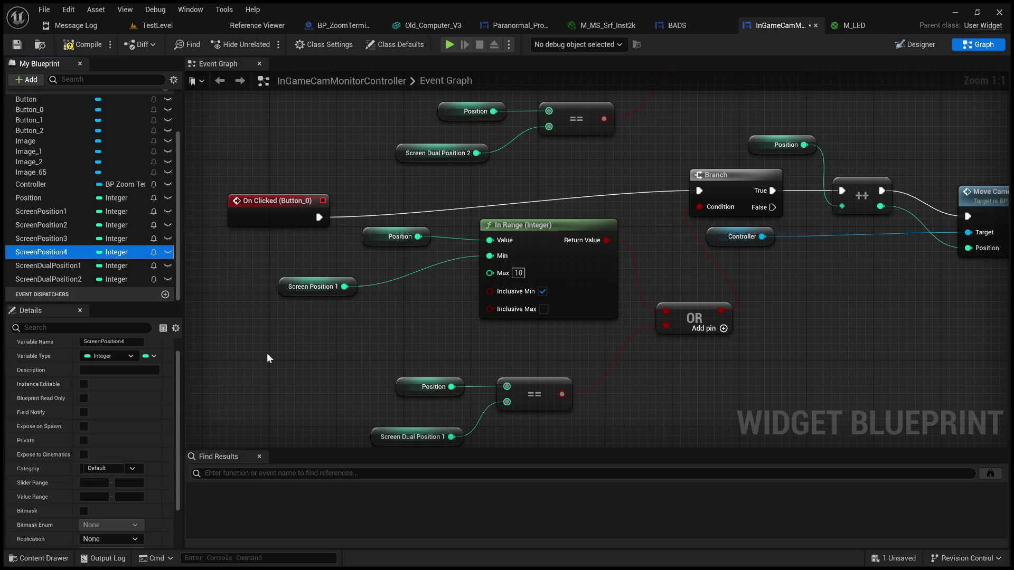
mouse_move(332, 357)
mouse_down()
mouse_move(309, 338)
mouse_move(498, 294)
mouse_move(490, 271)
mouse_up()
click(370, 290)
key(Delete)
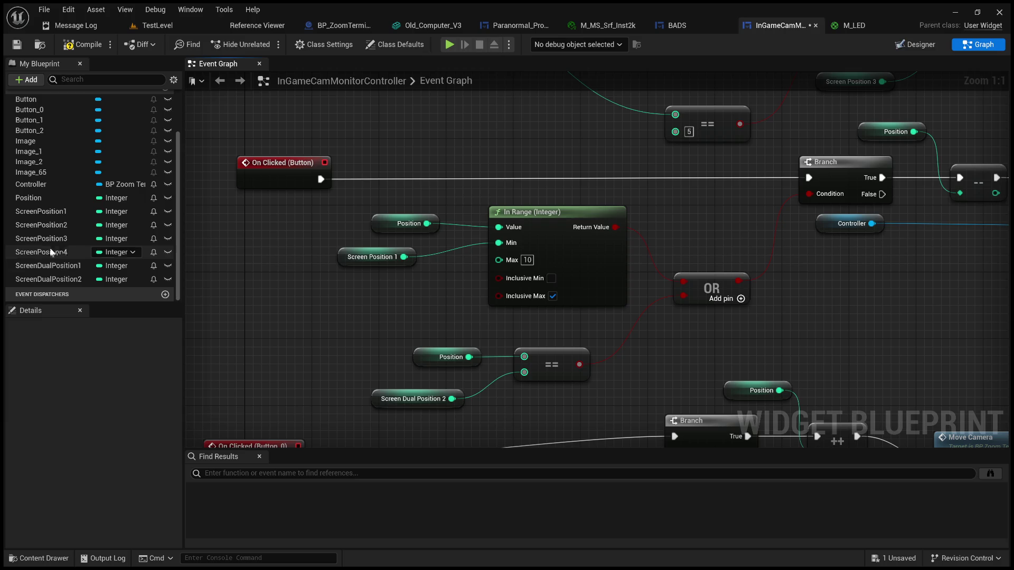
click(56, 252)
mouse_move(56, 252)
mouse_down()
mouse_move(350, 330)
mouse_move(509, 281)
mouse_move(520, 260)
mouse_up()
Step: Pan the Event Graph to bring the On Clicked (Button_1) logic into view
scroll(519, 239, down, 3)
scroll(492, 312, up, 2)
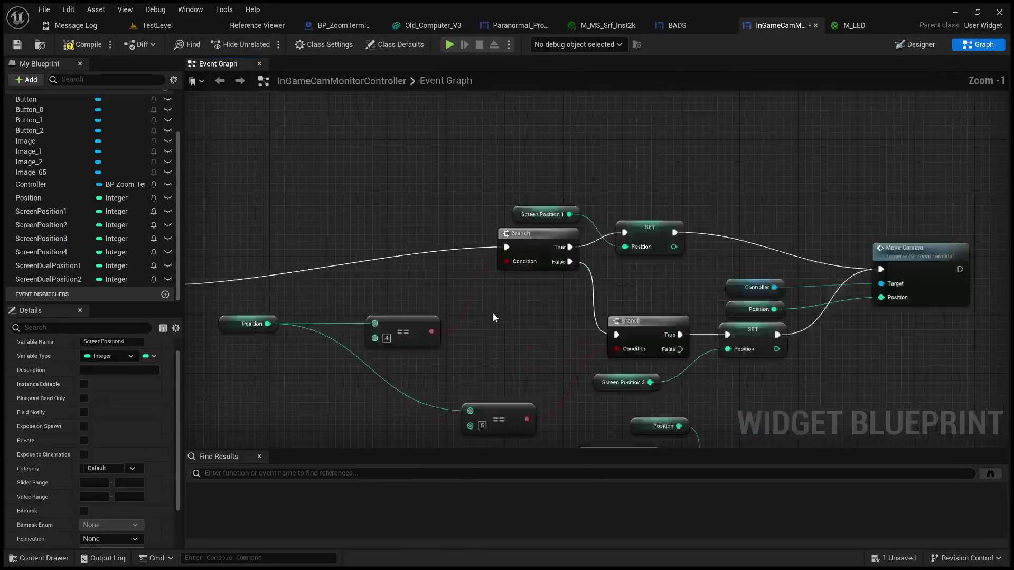
scroll(482, 240, down, 1)
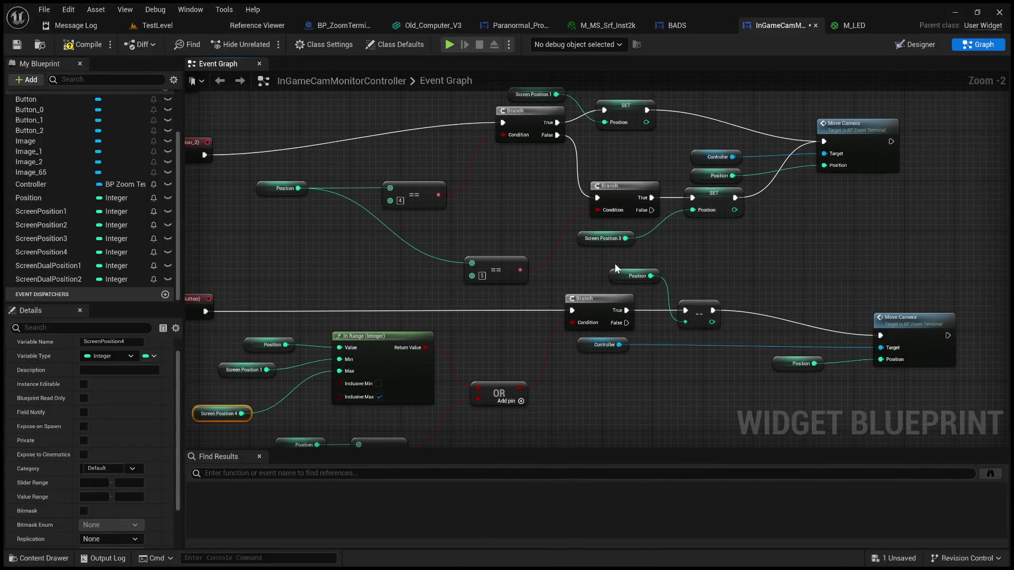
scroll(665, 255, up, 2)
scroll(668, 252, down, 2)
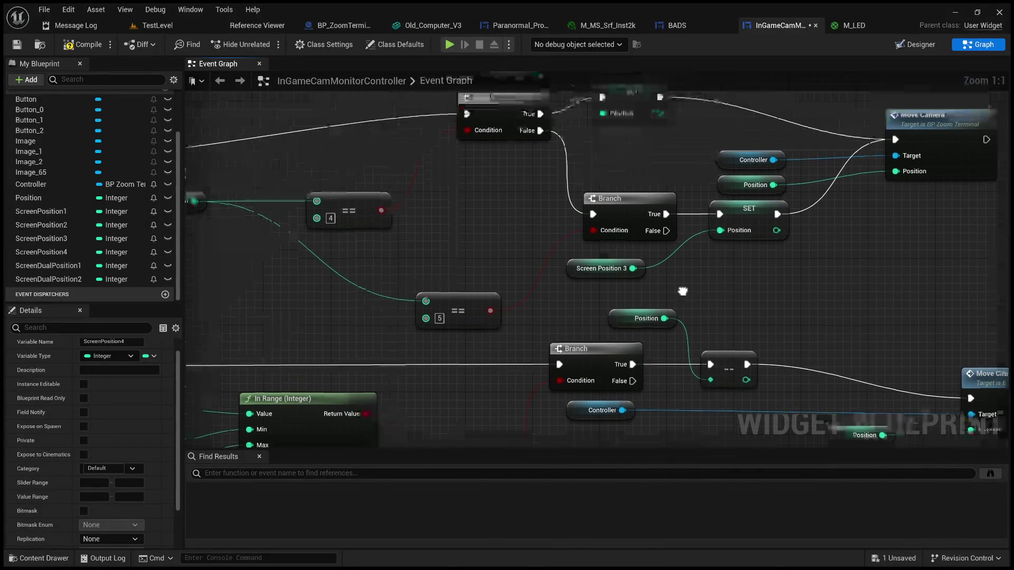
mouse_move(522, 277)
mouse_down()
mouse_move(631, 221)
mouse_move(609, 108)
mouse_move(632, 81)
mouse_up()
drag(491, 351, 482, 193)
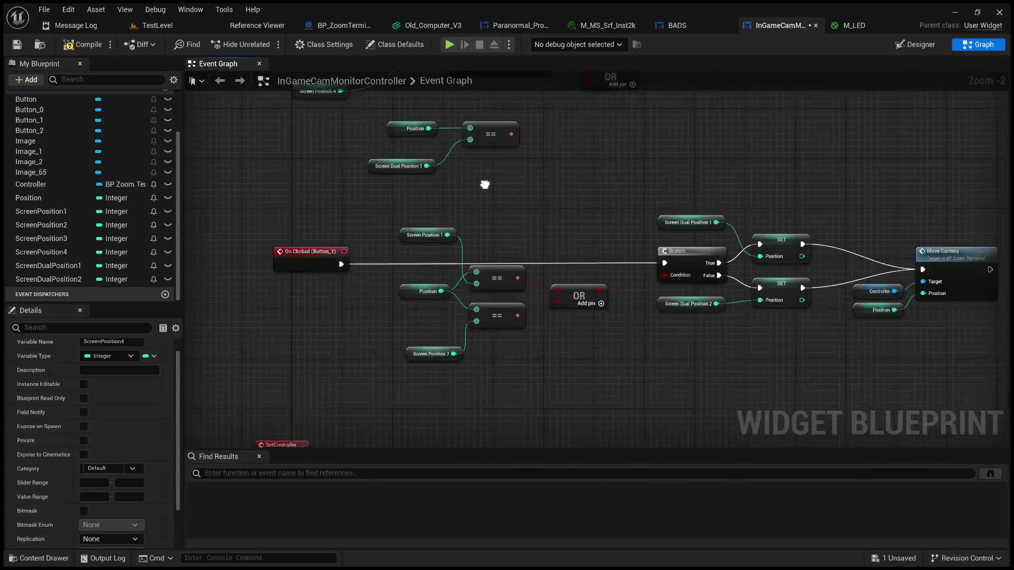
mouse_move(533, 227)
mouse_down()
mouse_move(441, 162)
mouse_move(567, 28)
mouse_move(619, 108)
mouse_up()
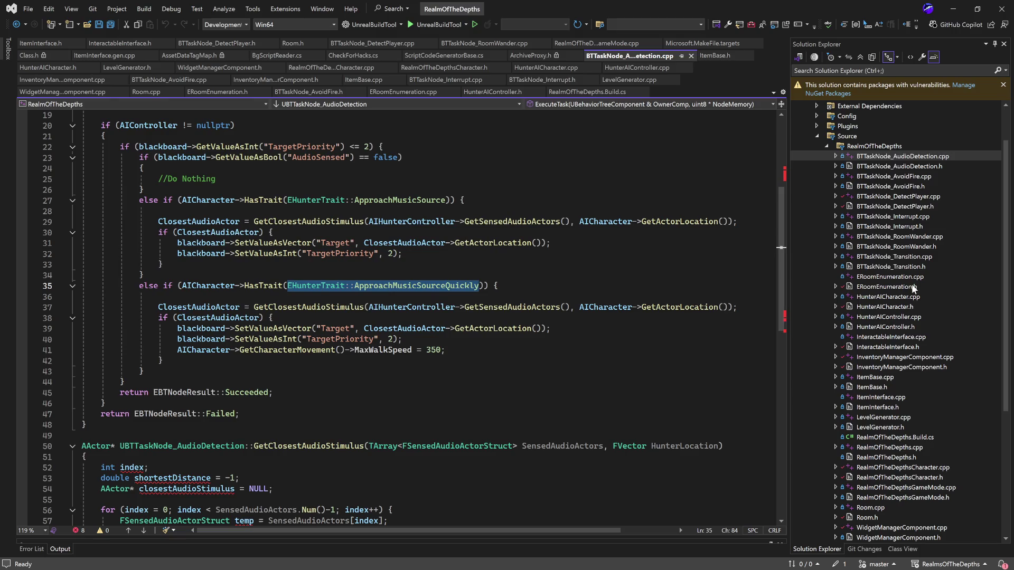
Step: Open HunterAICharacter.h to view the EHunterTrait enum
double_click(912, 306)
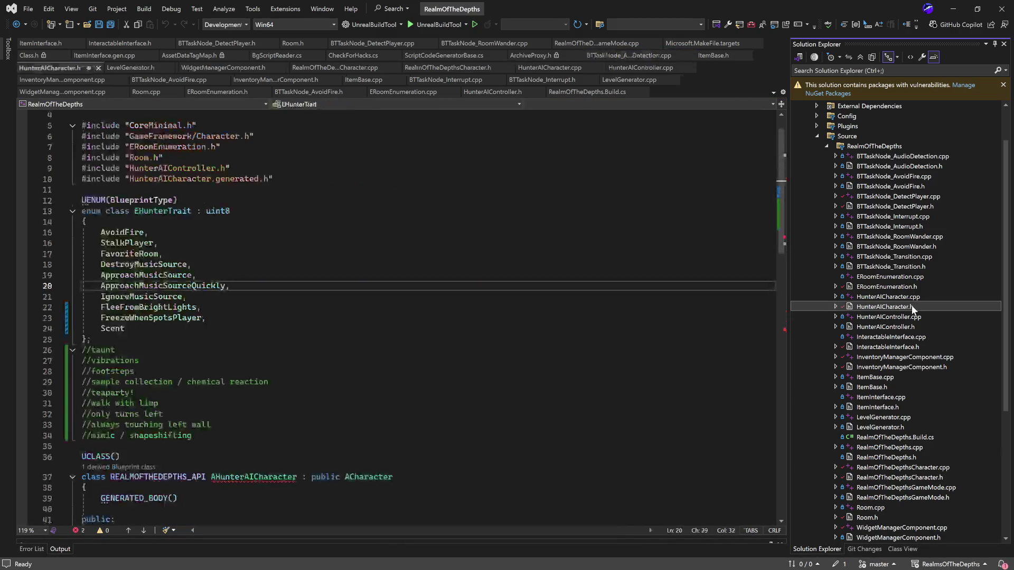
Step: Add a comment line under //taunt reading 'leaving a plate of cheese will'
click(143, 351)
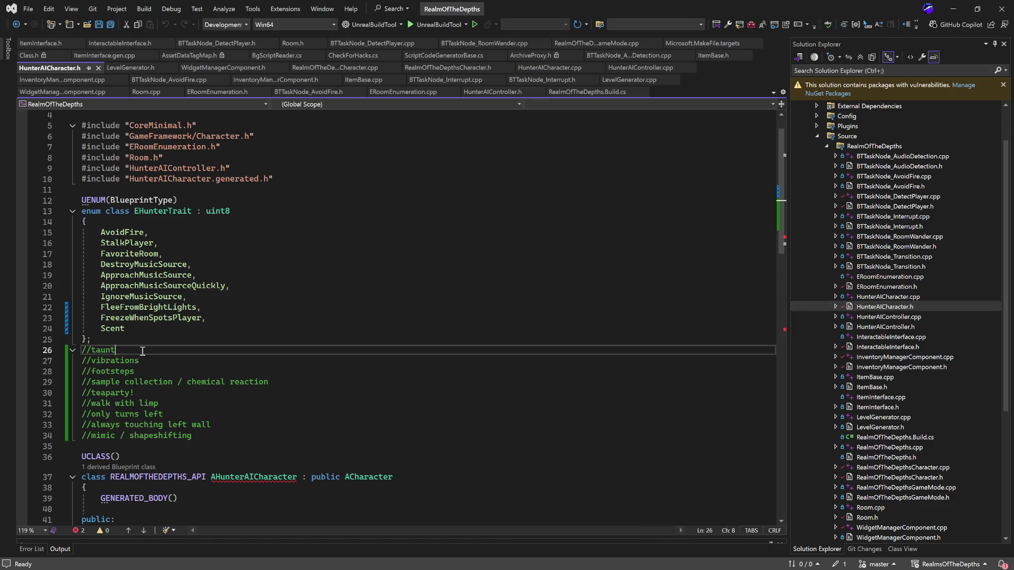
key(Return)
text(//)
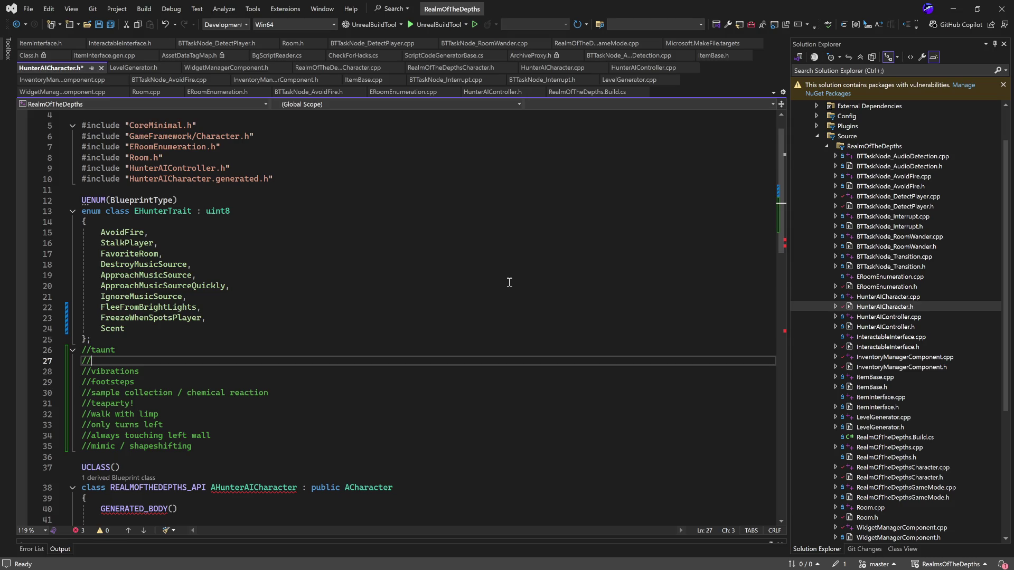
text(cheese)
text(.)
key(BackSpace)
key(BackSpace)
key(BackSpace)
key(BackSpace)
key(BackSpace)
key(BackSpace)
text(lea)
text(aving a p)
text(late of ccc)
key(BackSpace)
key(BackSpace)
text(heese will)
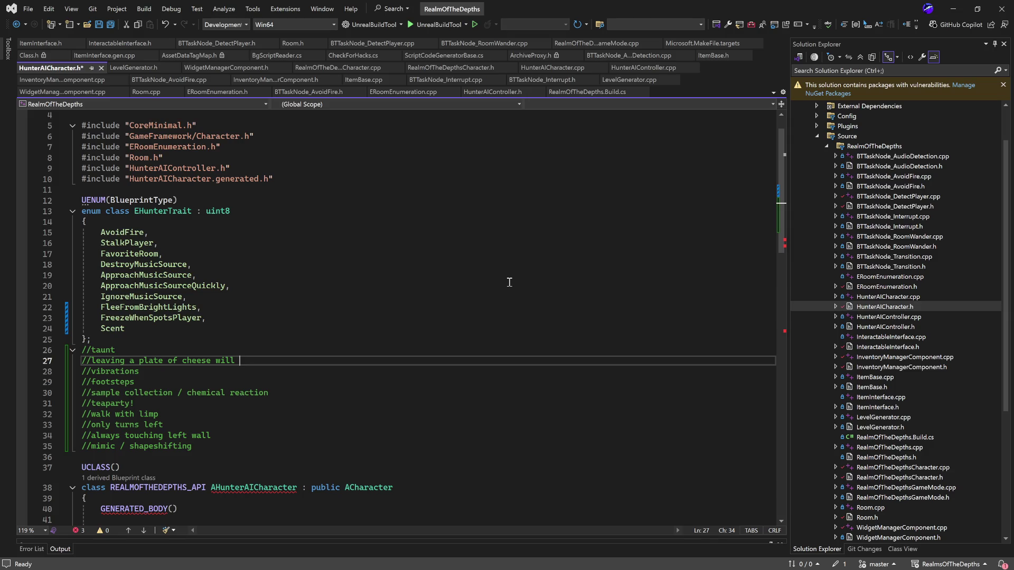
key(Tab)
Step: Retype the comment as 'when a plate of cheese is left behind, *** will self isolate for X period of time'
key(BackSpace)
key(BackSpace)
key(BackSpace)
key(BackSpace)
key(BackSpace)
key(BackSpace)
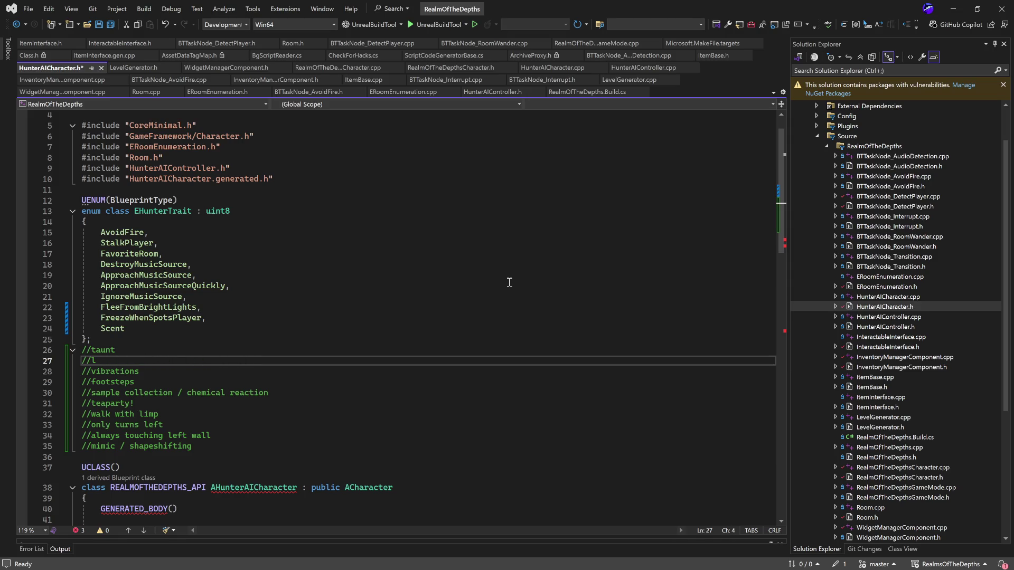
key(BackSpace)
text(when a plat)
text(e of cheese)
text( is left behing)
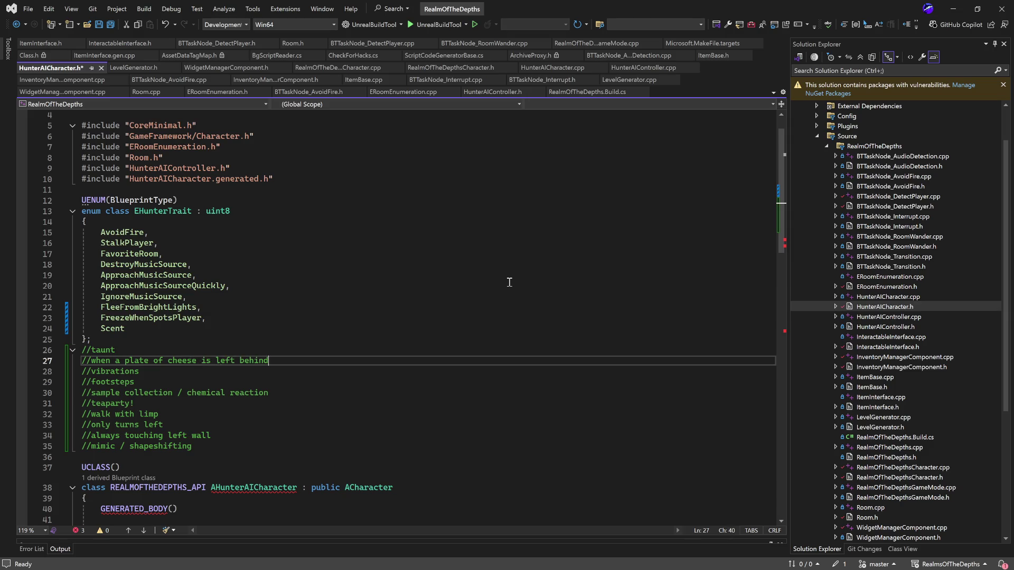
text(th)
text(^^)
key(BackSpace)
key(BackSpace)
text(***)
text(will sel)
text(f isolate )
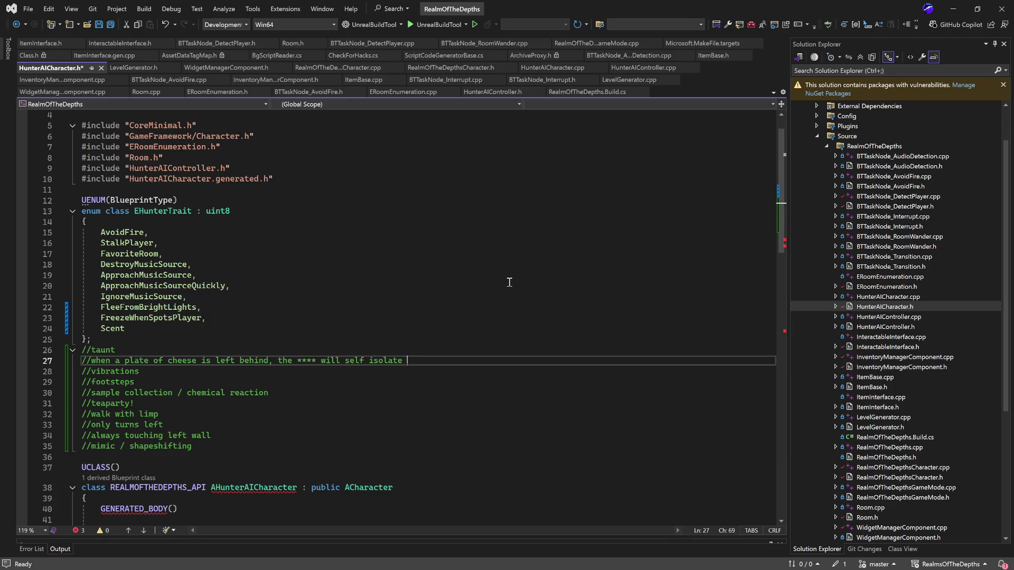
text(for X )
text(period of time)
Step: Add a new comment: 'When eating dino nuggies, the more it consumes the slower it shall be'
key(Return)
text(W)
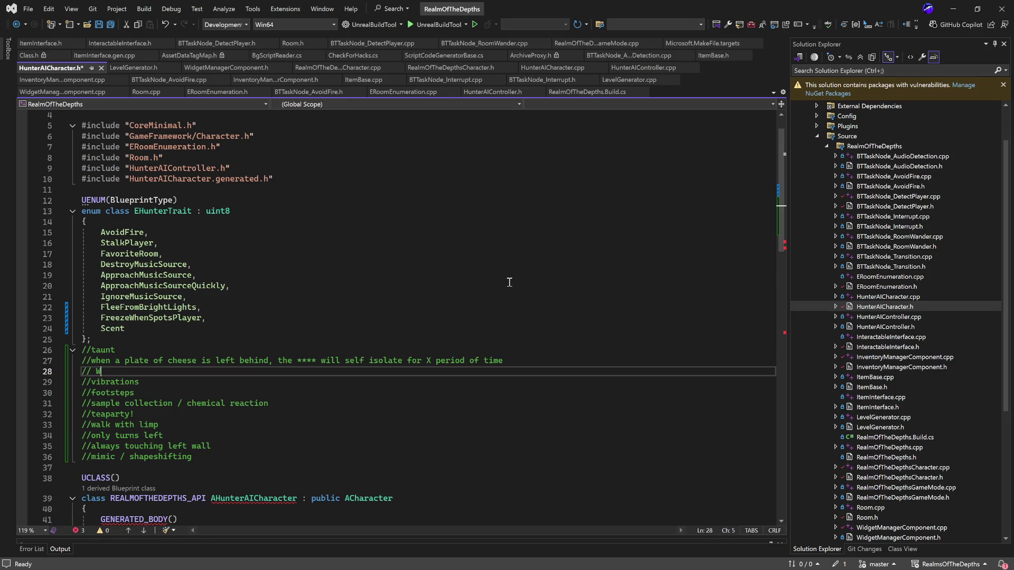
key(BackSpace)
key(BackSpace)
text(When eating dino )
text(nuggu)
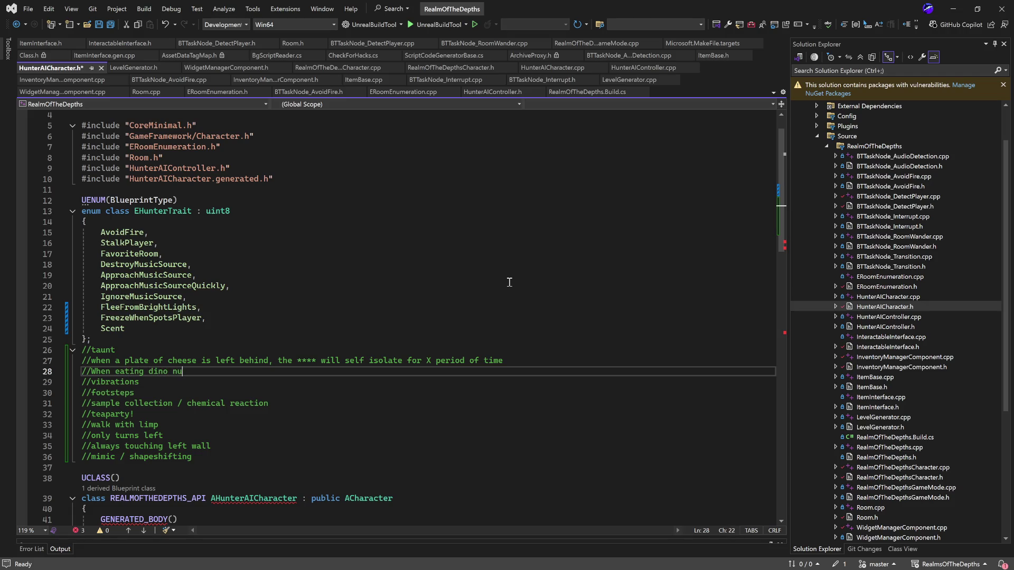
key(BackSpace)
text(ies, )
text(the mre)
key(BackSpace)
key(BackSpace)
text(ore it consumes )
text(the slower it shall b)
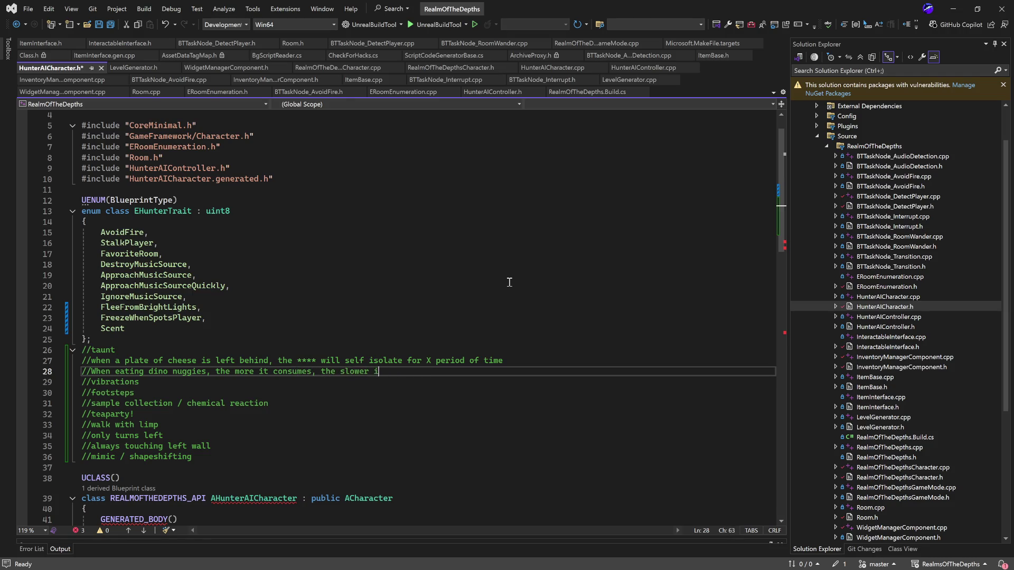
text(e. )
text(This agree)
text(t is double)
text(d,)
text(if it )
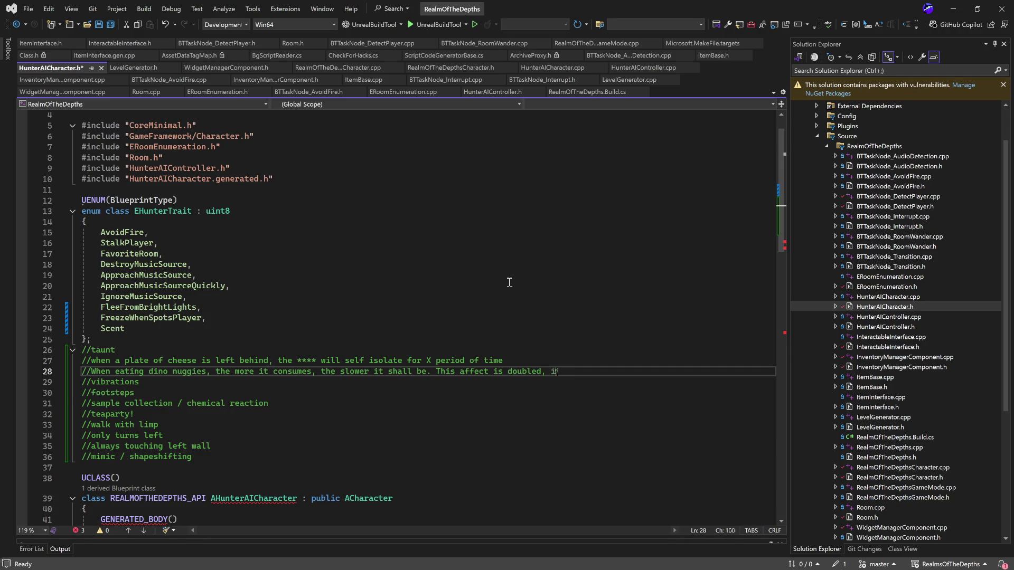
text(is also pr)
text(ov)
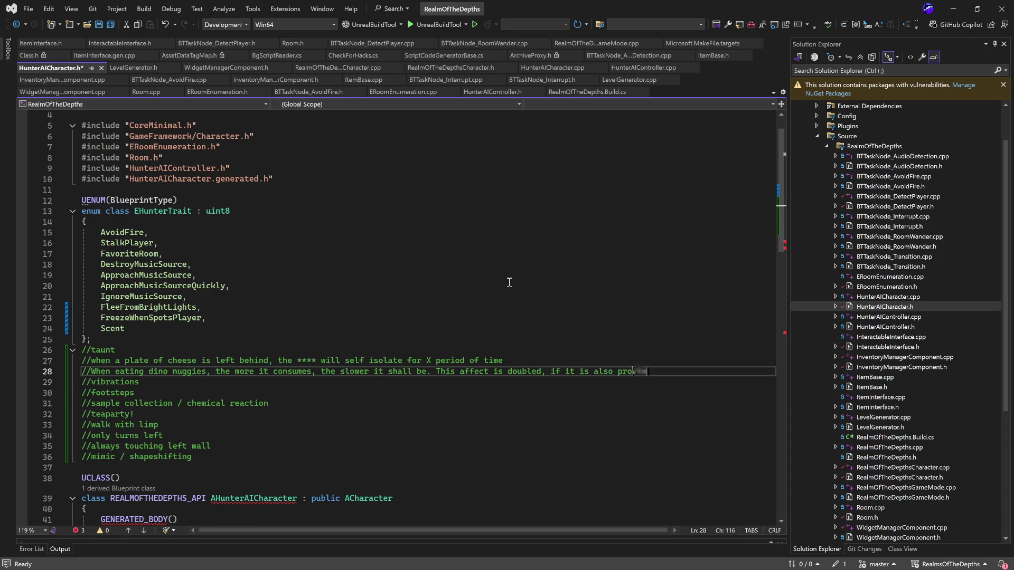
text(ided key)
text(ch)
Step: Finish the comment with the effect doubling if ketchup/ranch is provided, and save HunterAICharacter.h
key(BackSpace)
text(up)
text(/ranch)
key(ctrl+s)
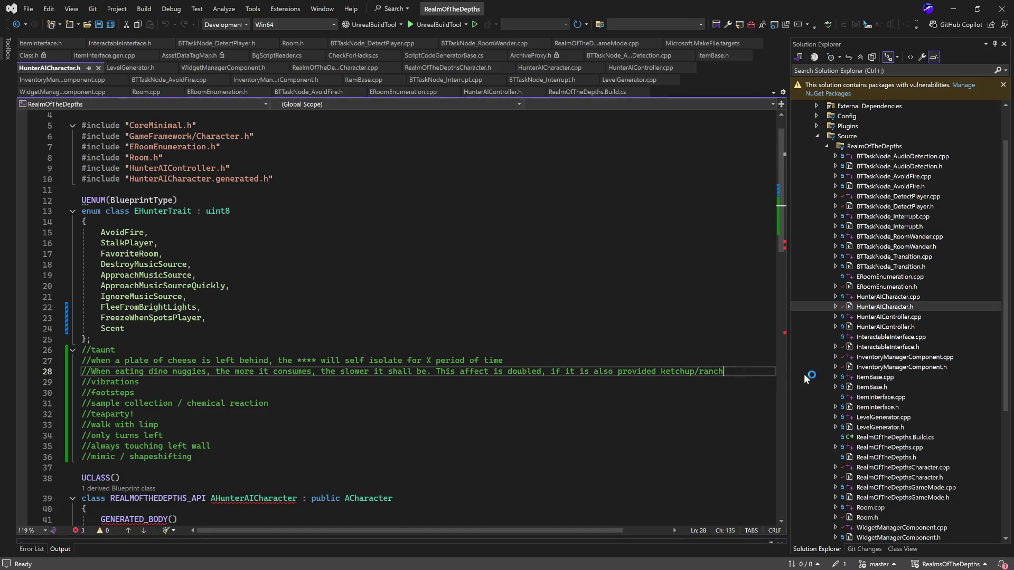
Step: Add the comment 'monsters can be appeased' below line 28 of HunterAICharacter.h and save it
key(Return)
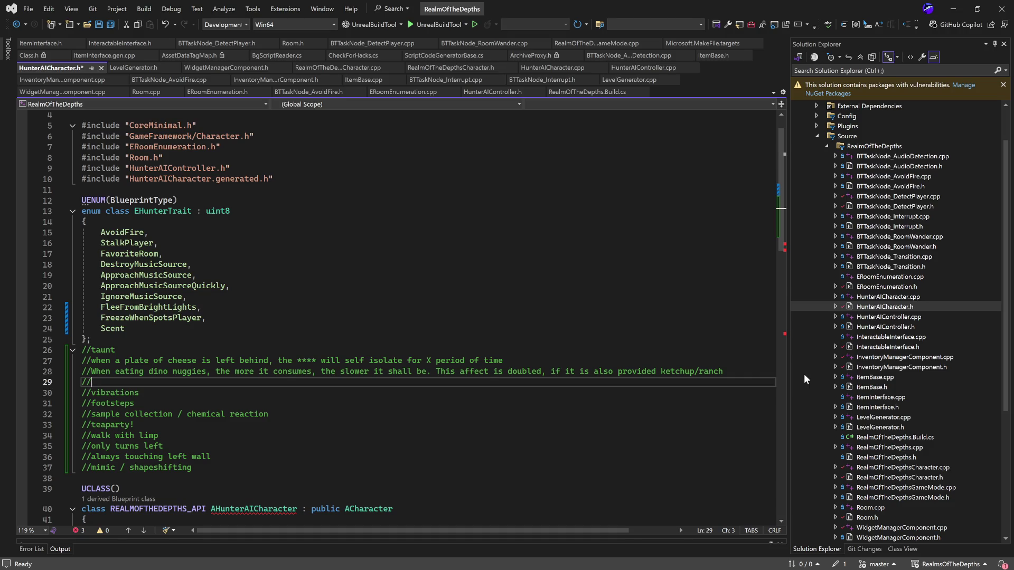
text(monsters can be appeased)
key(ctrl+s)
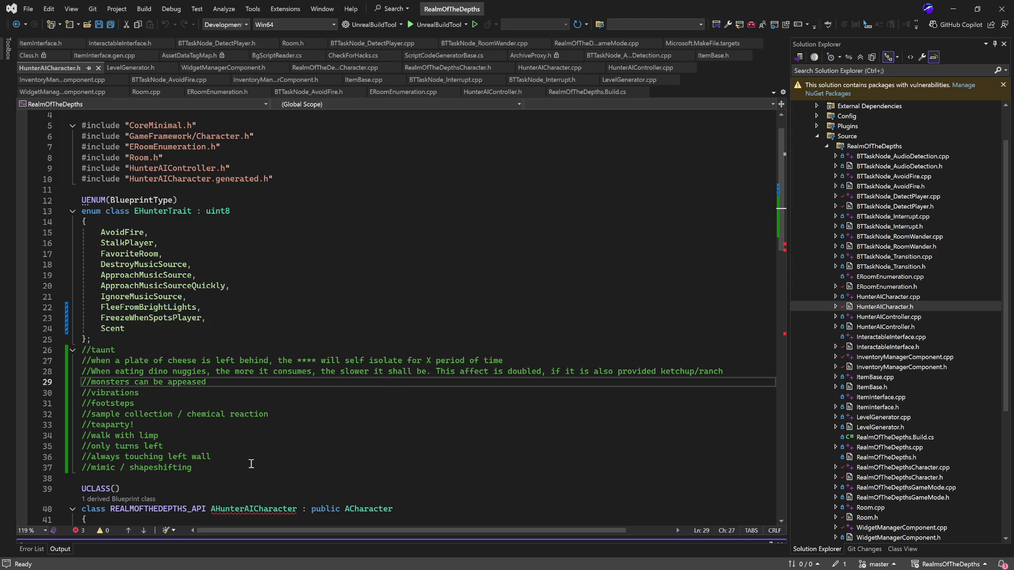
click(267, 458)
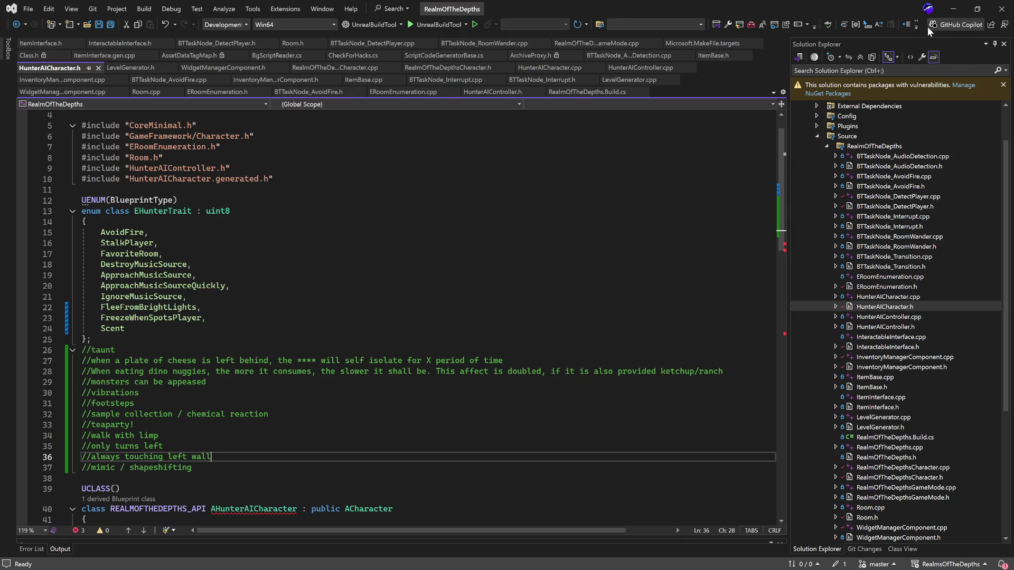
click(950, 11)
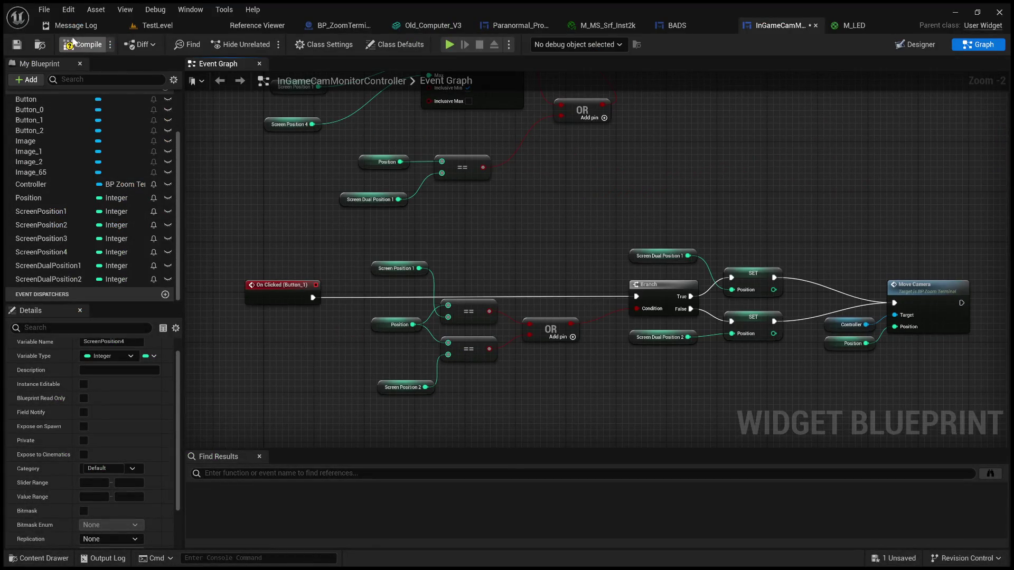
Step: Play TestLevel in the editor and step right and left between the camera monitors
click(156, 27)
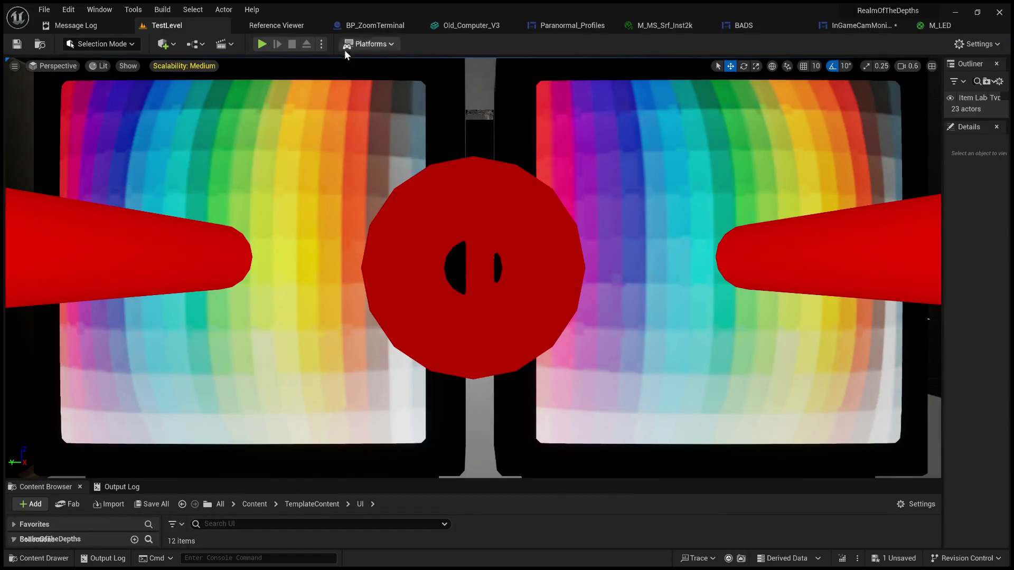
click(262, 44)
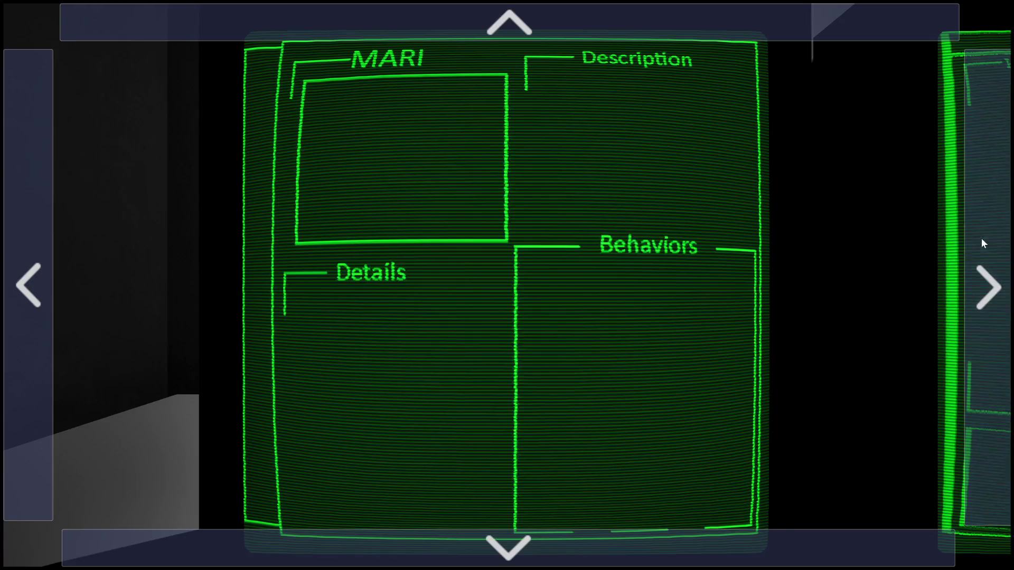
click(981, 239)
click(981, 239)
click(981, 239)
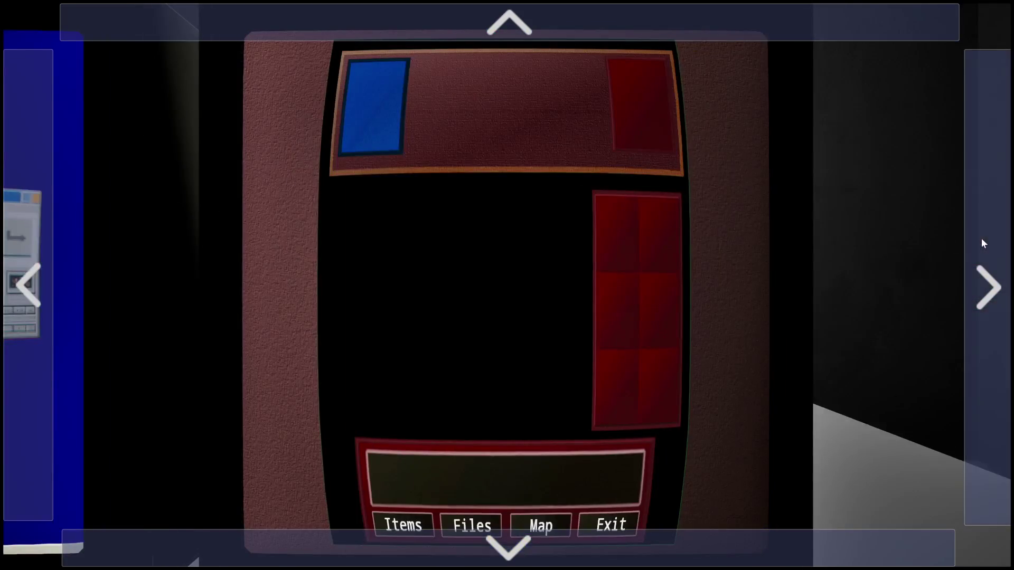
click(21, 286)
click(22, 289)
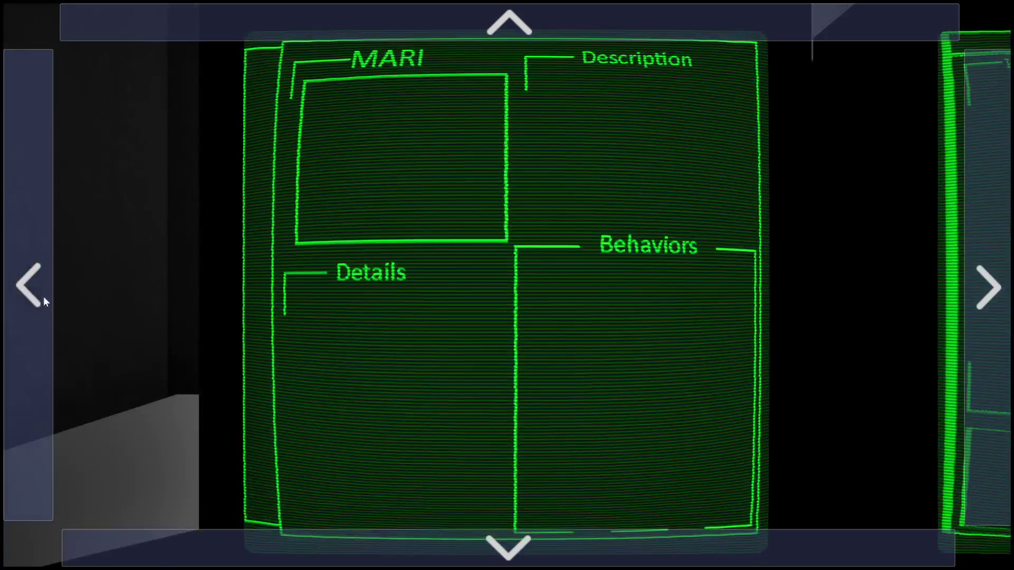
click(557, 552)
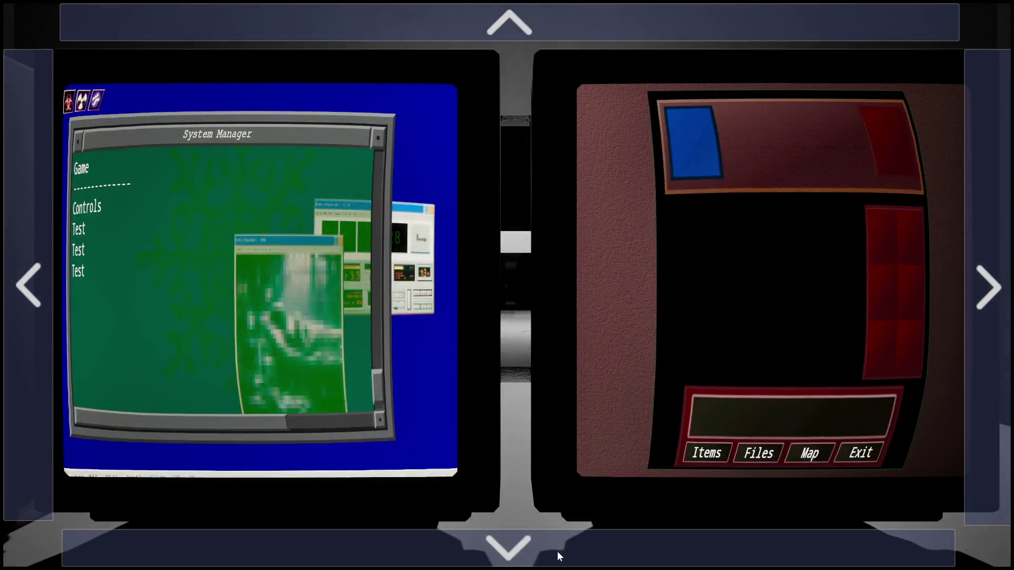
click(536, 33)
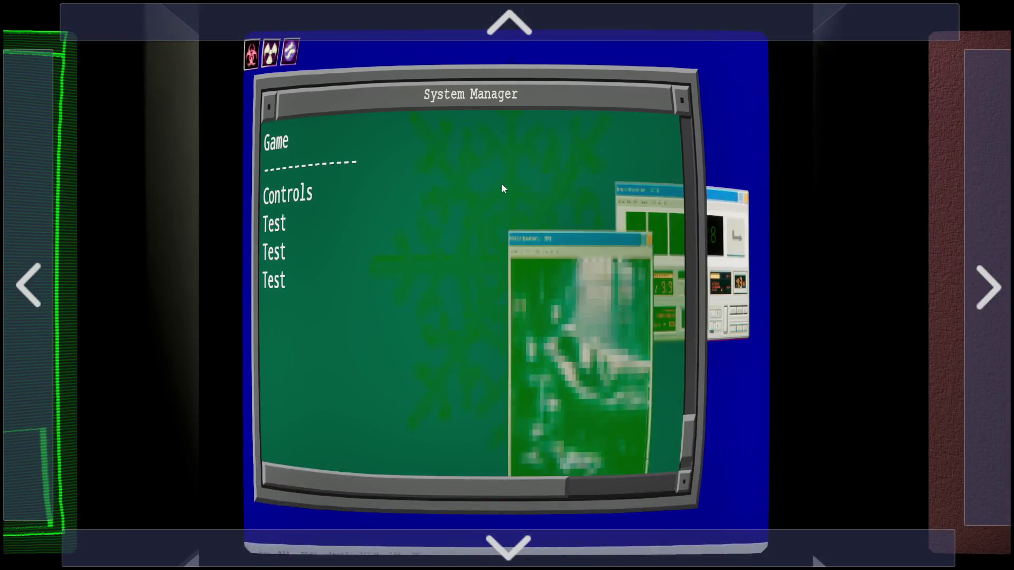
Step: Stop the play session and restore the full editor layout with the widget blueprint
key(Escape)
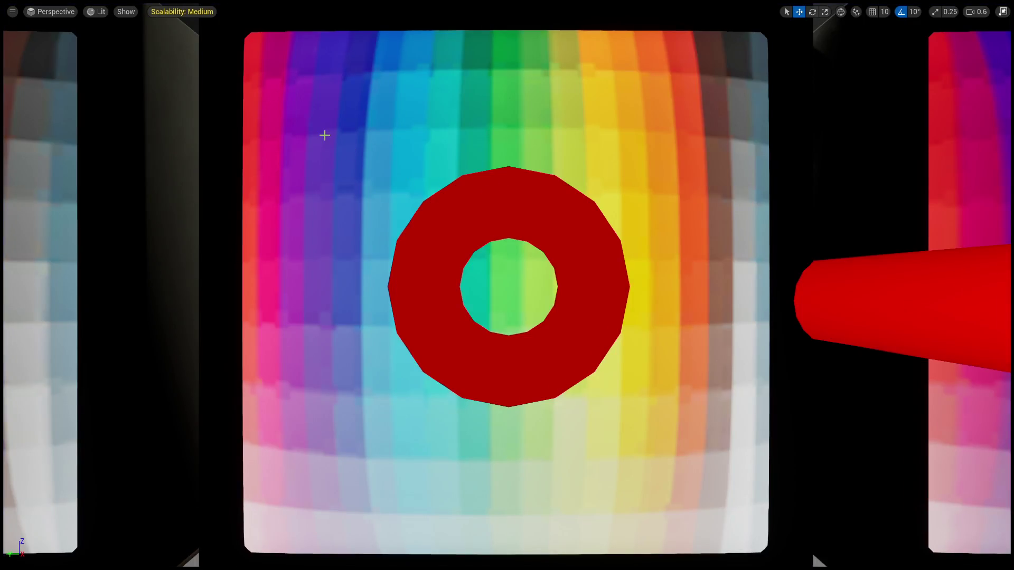
key(F11)
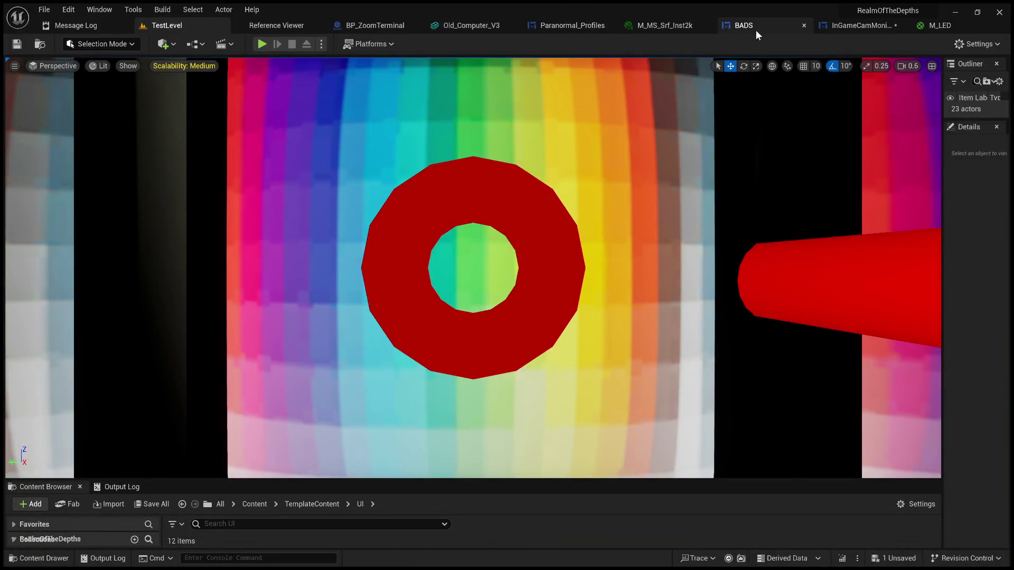
click(872, 32)
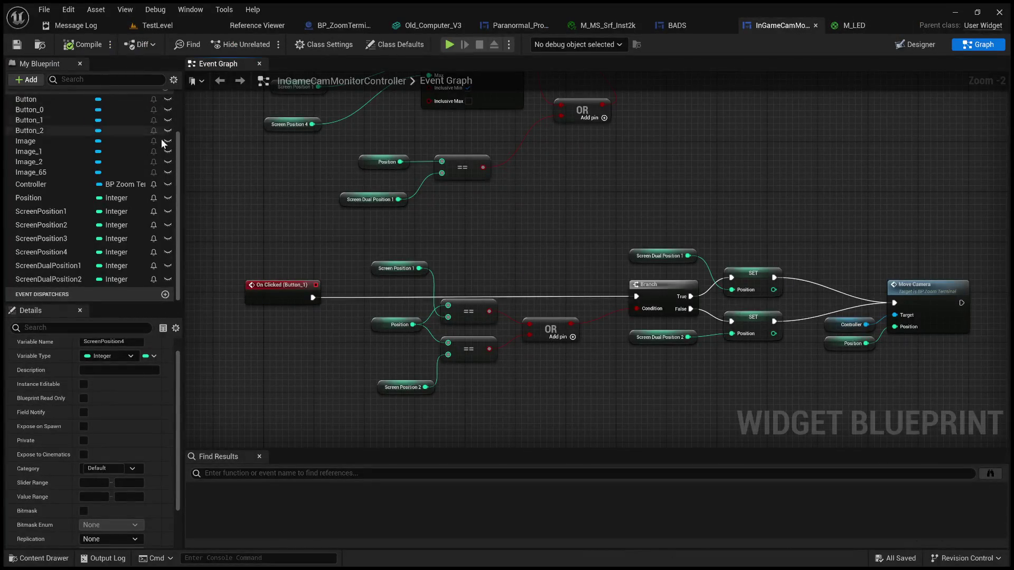
Step: Pan the event graph to review SetController and the On Clicked (Button_1) and (Button_0) chains
scroll(647, 287, down, 2)
scroll(635, 286, up, 3)
mouse_move(623, 286)
mouse_down()
mouse_move(656, 300)
mouse_move(596, 282)
mouse_move(591, 198)
mouse_move(623, 211)
mouse_move(639, 239)
mouse_move(712, 211)
mouse_up()
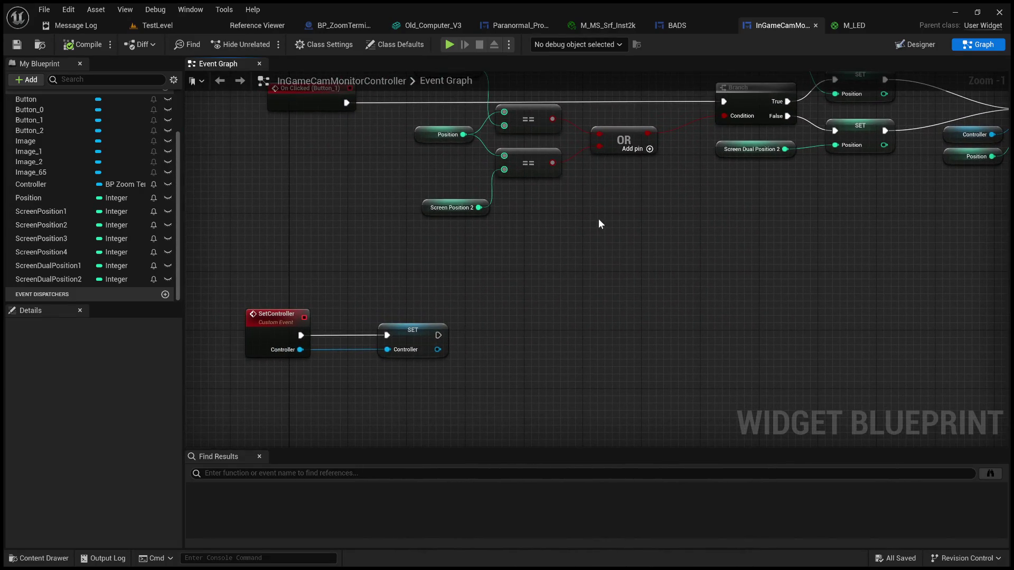
mouse_move(600, 224)
mouse_down()
mouse_move(579, 226)
mouse_move(536, 323)
mouse_up()
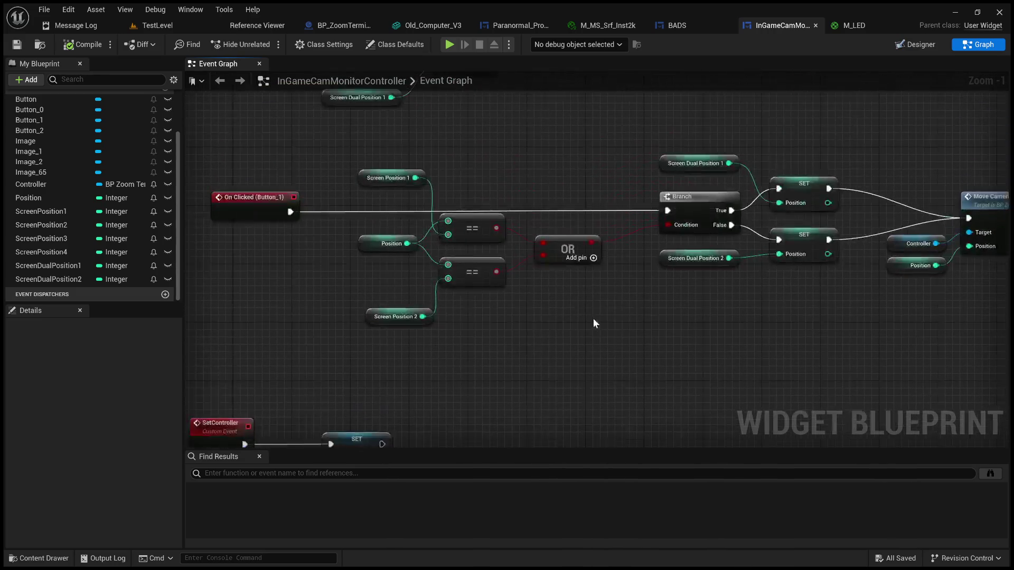
mouse_move(633, 221)
mouse_down()
mouse_move(599, 222)
mouse_move(484, 290)
mouse_move(534, 296)
mouse_up()
scroll(533, 296, down, 2)
mouse_move(505, 202)
mouse_down()
mouse_move(704, 290)
mouse_move(740, 386)
mouse_up()
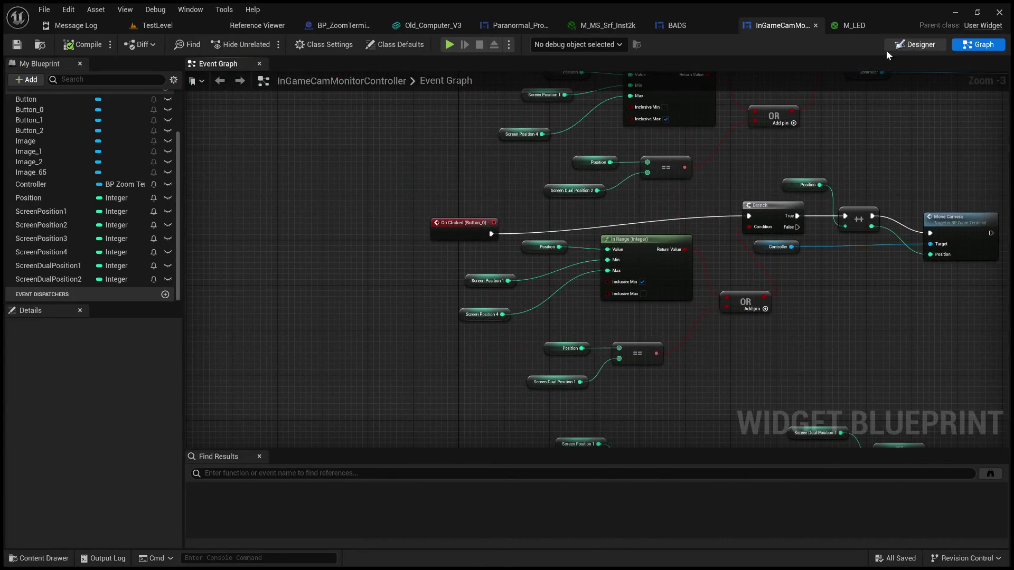
click(917, 51)
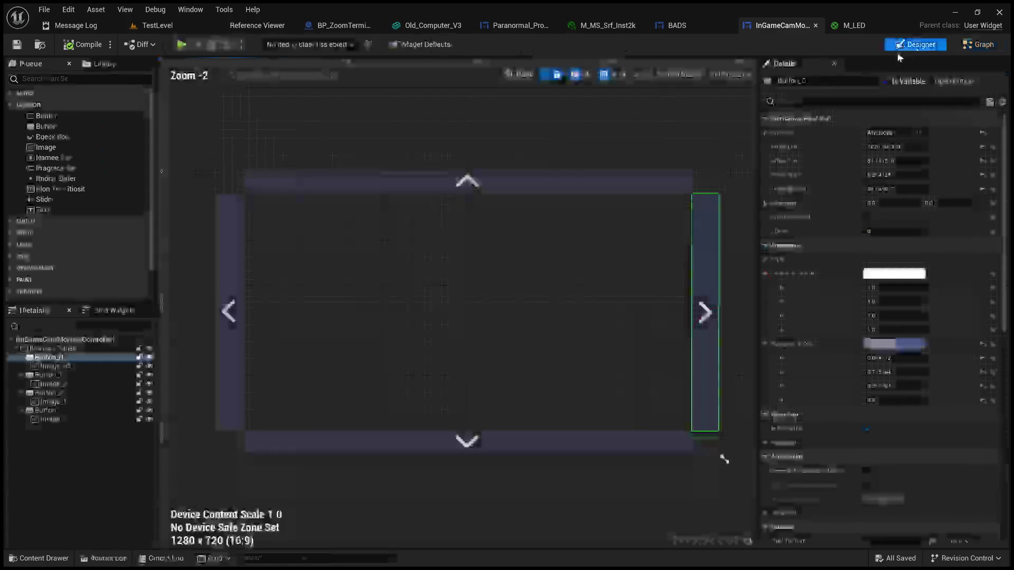
Step: Check the left arrow widget is named Button, then view the On Clicked (Button_2) and (Button) chains
click(231, 268)
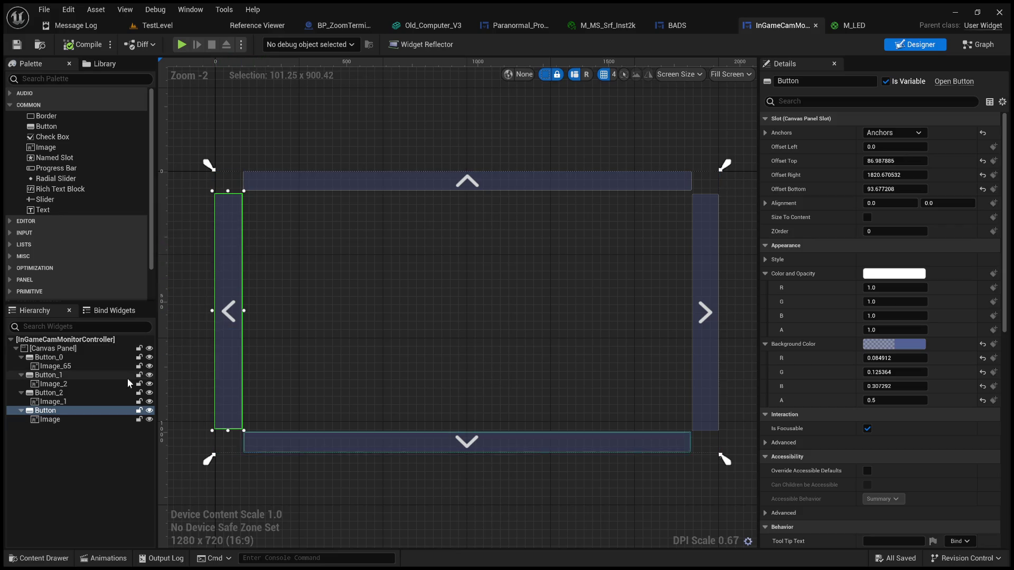
click(975, 46)
mouse_move(616, 193)
mouse_down()
mouse_move(577, 274)
mouse_move(569, 336)
mouse_up()
mouse_move(545, 260)
mouse_down()
mouse_move(543, 195)
mouse_move(530, 309)
mouse_up()
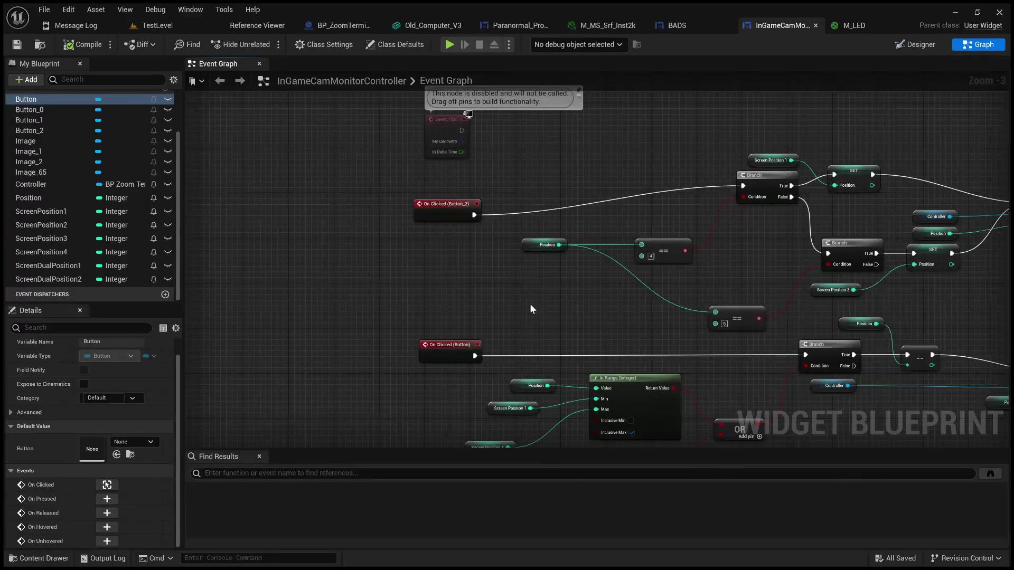
Step: Add a Set Visibility node that sets the Button widget to Hidden
mouse_move(567, 169)
mouse_down()
mouse_move(532, 221)
mouse_move(562, 267)
mouse_move(549, 292)
mouse_move(361, 187)
mouse_up()
scroll(549, 292, up, 2)
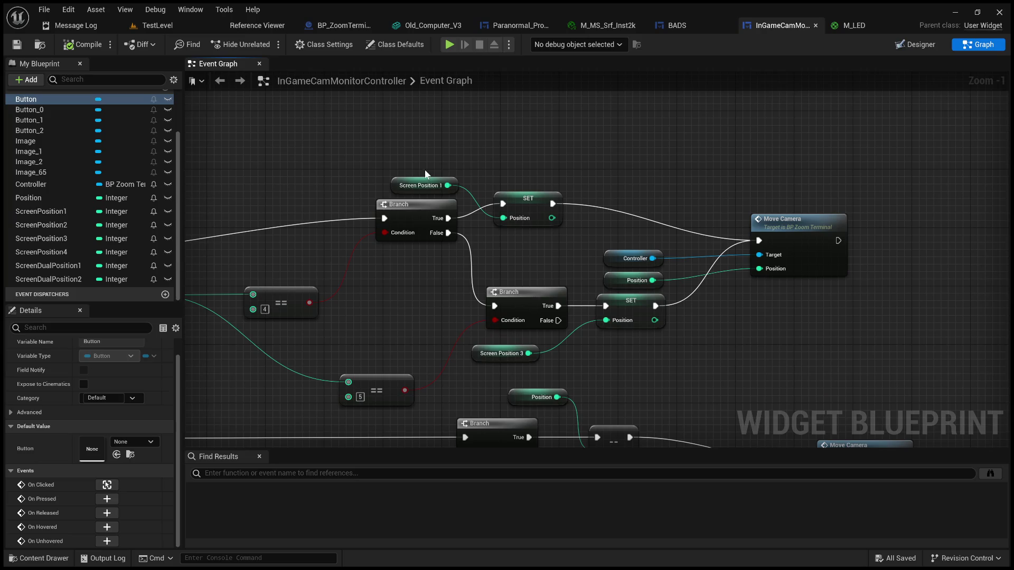
click(523, 204)
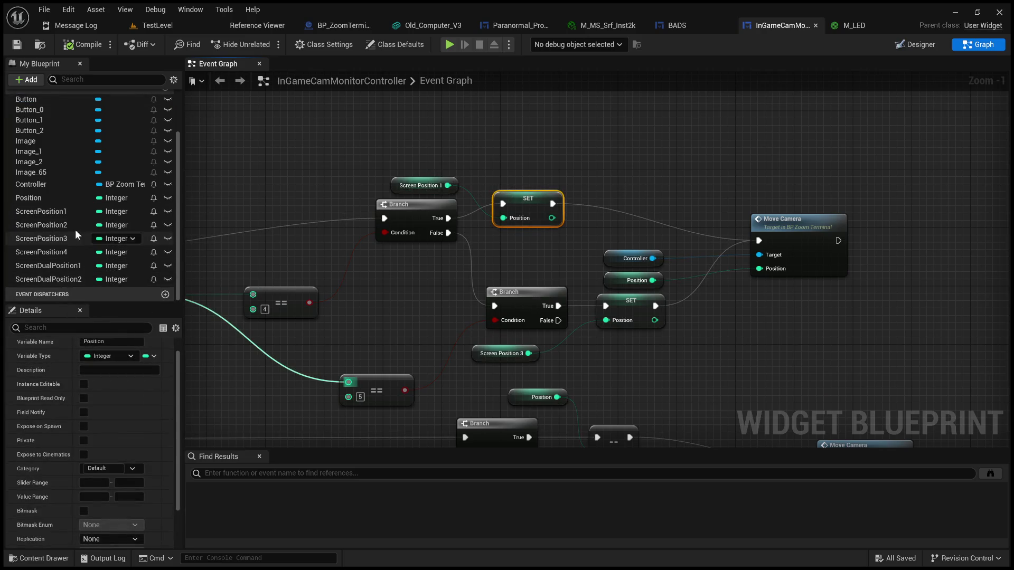
scroll(75, 229, up, 3)
click(37, 150)
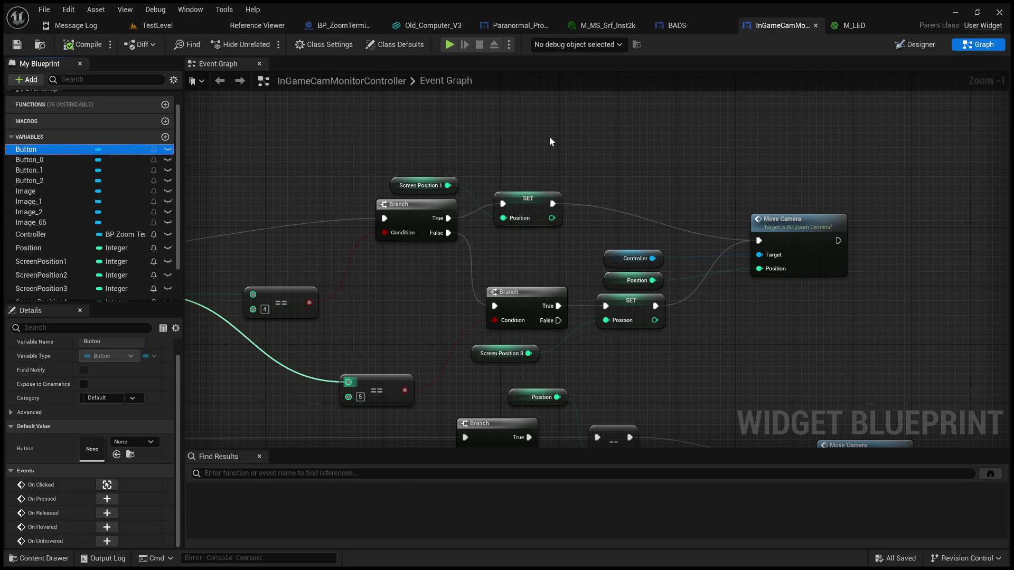
drag(594, 142, 636, 153)
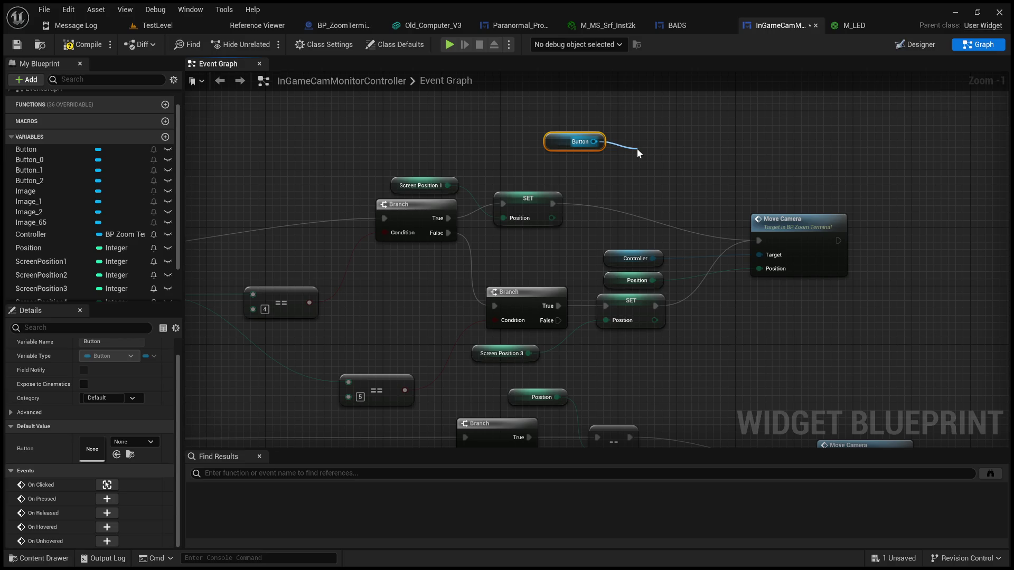
click(699, 218)
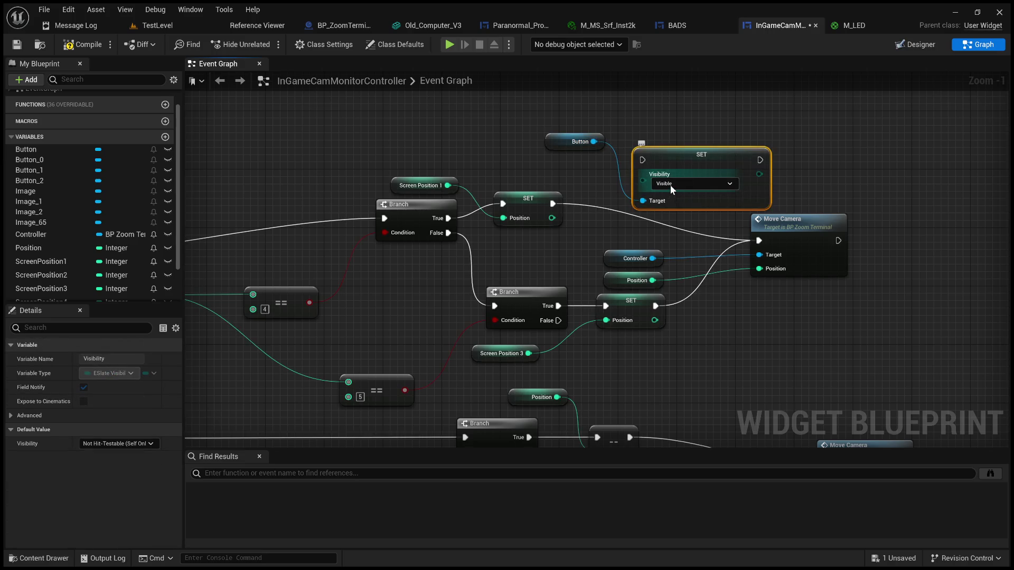
click(695, 183)
click(682, 214)
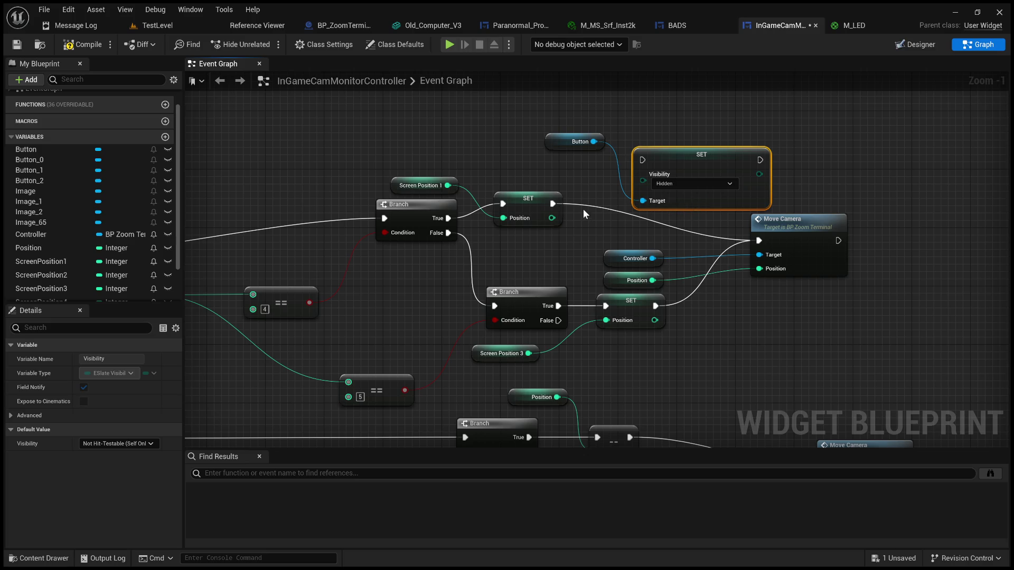
Step: Wire it between SET Position and Move Camera, then save the blueprint
mouse_move(552, 203)
mouse_down()
mouse_move(650, 158)
mouse_move(642, 159)
mouse_up()
mouse_move(759, 160)
mouse_down()
mouse_move(759, 240)
mouse_move(891, 206)
mouse_up()
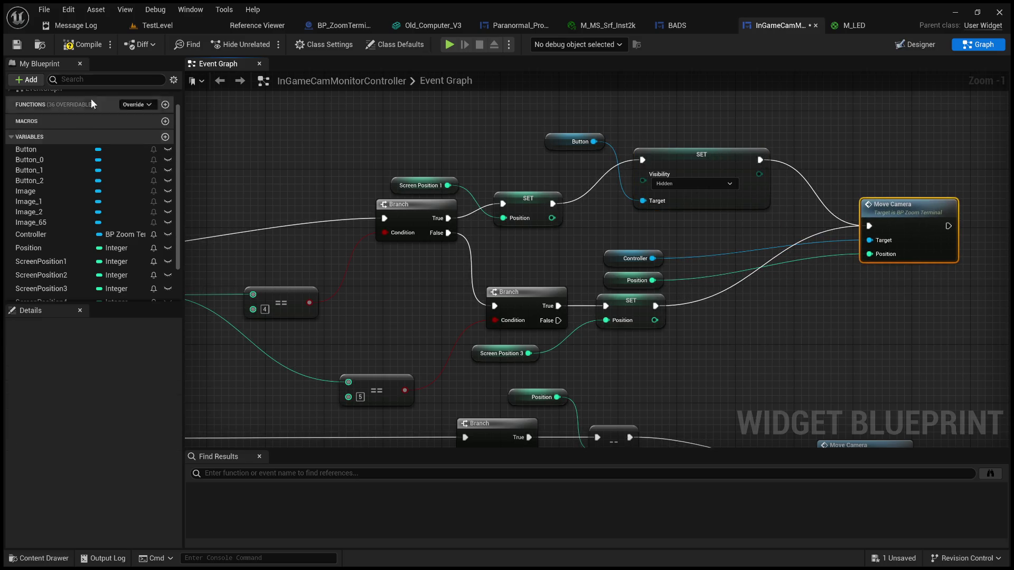
click(18, 46)
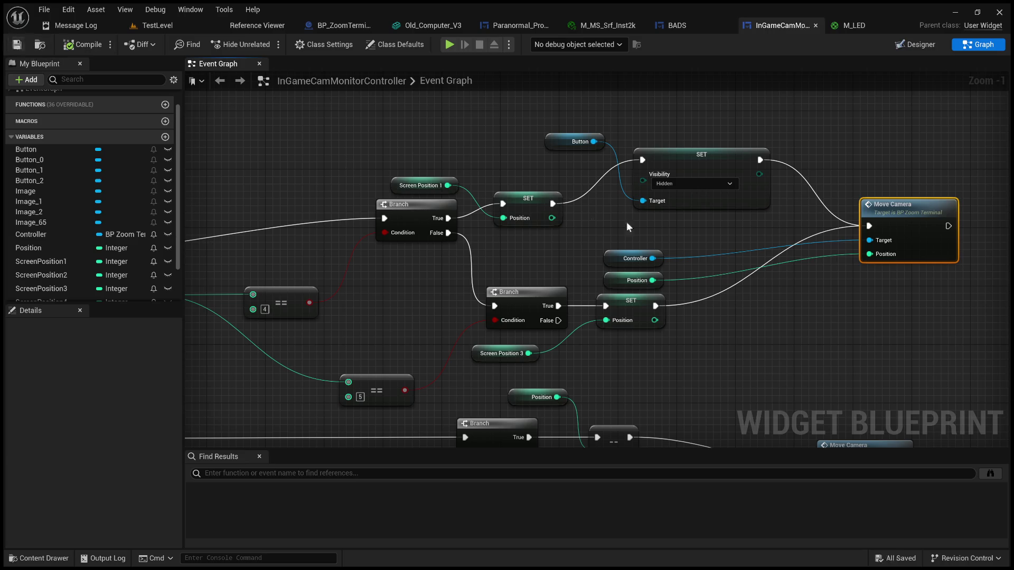
scroll(739, 316, down, 3)
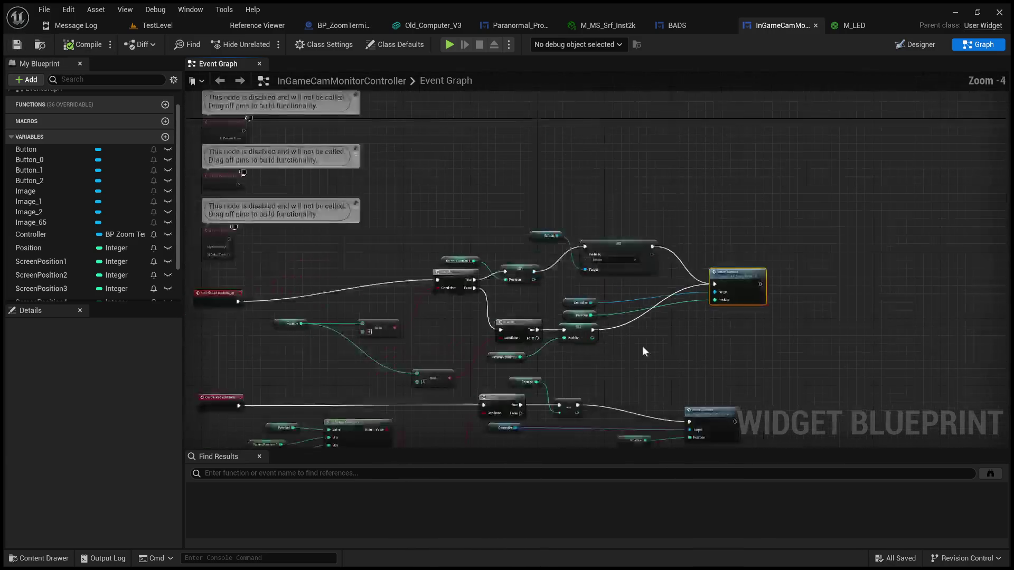
drag(642, 347, 740, 305)
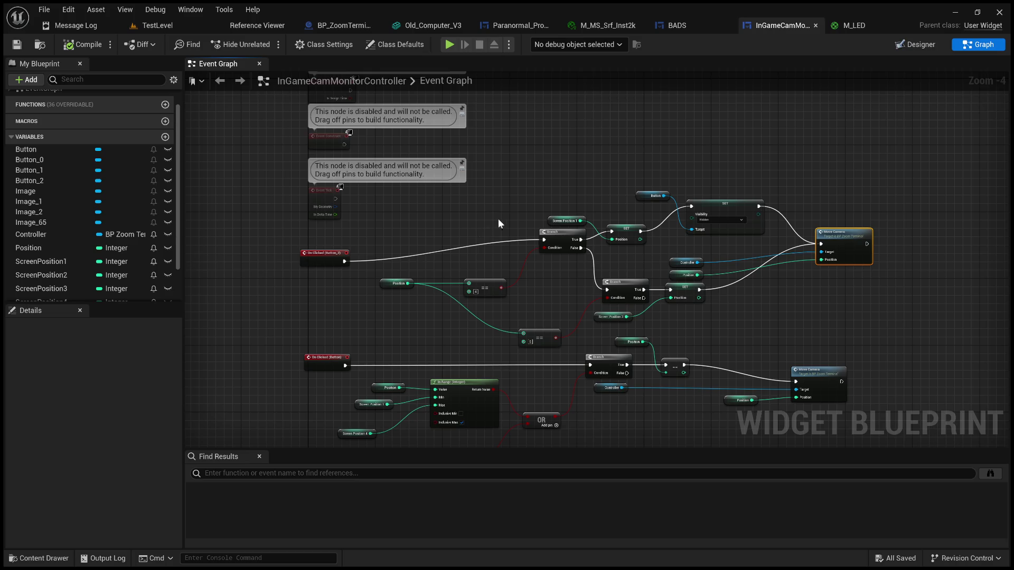
scroll(498, 218, up, 3)
mouse_move(423, 206)
mouse_down()
mouse_move(405, 199)
mouse_move(451, 177)
mouse_up()
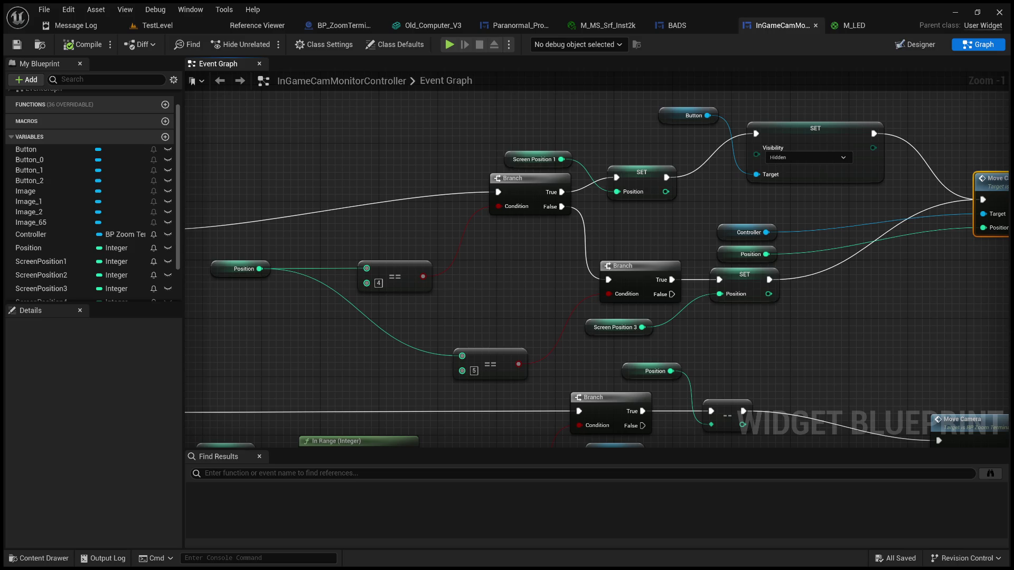
scroll(457, 271, down, 3)
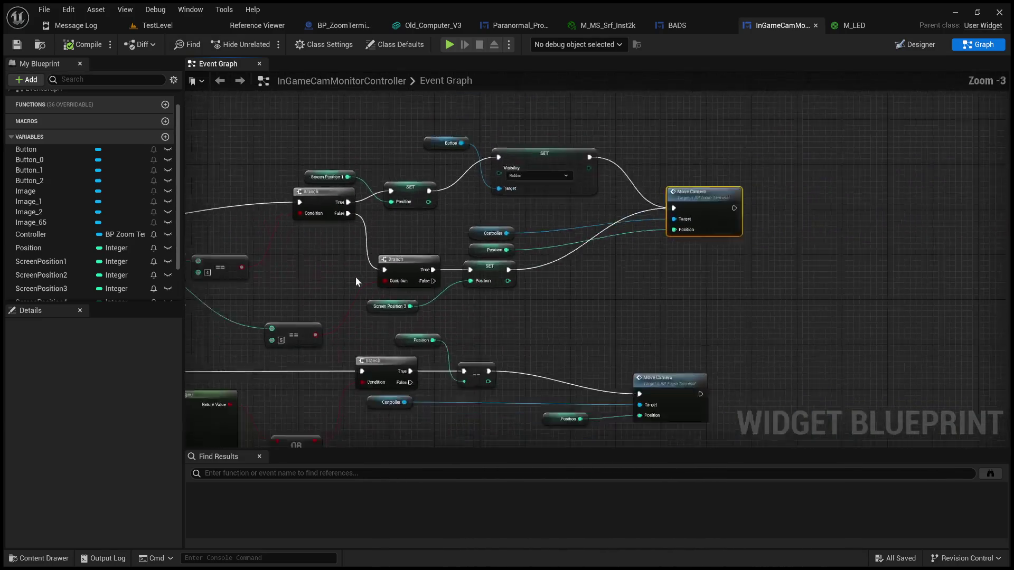
scroll(552, 253, up, 3)
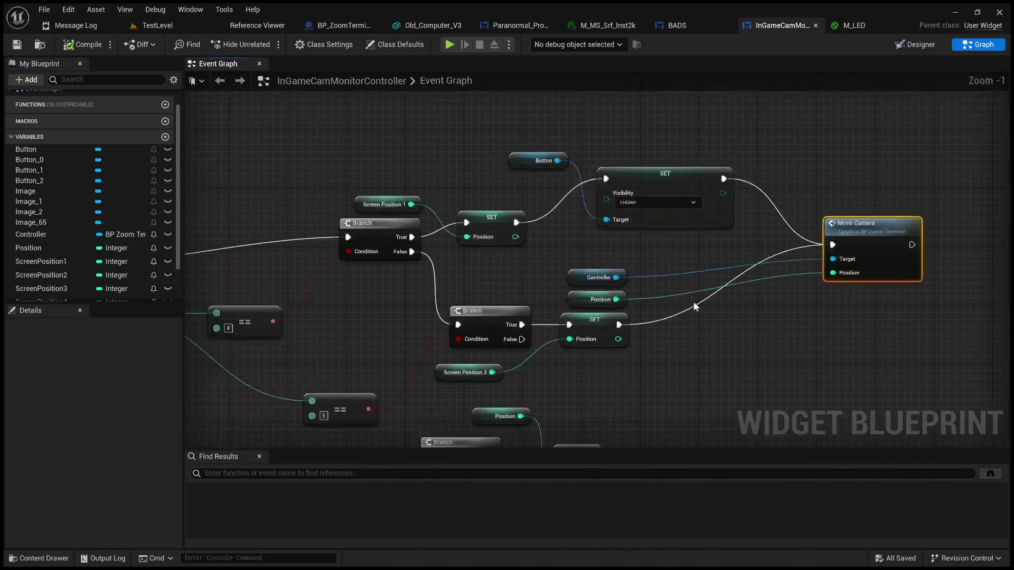
mouse_move(502, 142)
mouse_down()
mouse_move(650, 185)
mouse_move(511, 181)
mouse_move(638, 219)
mouse_move(412, 176)
mouse_up()
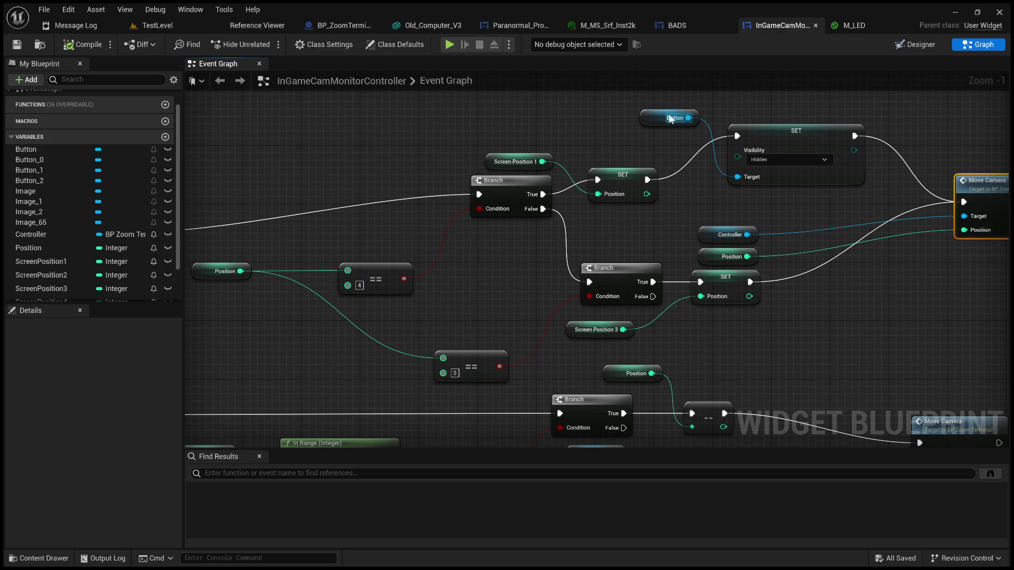
mouse_move(452, 205)
mouse_down()
mouse_move(570, 244)
mouse_move(547, 236)
mouse_move(423, 275)
mouse_up()
click(645, 188)
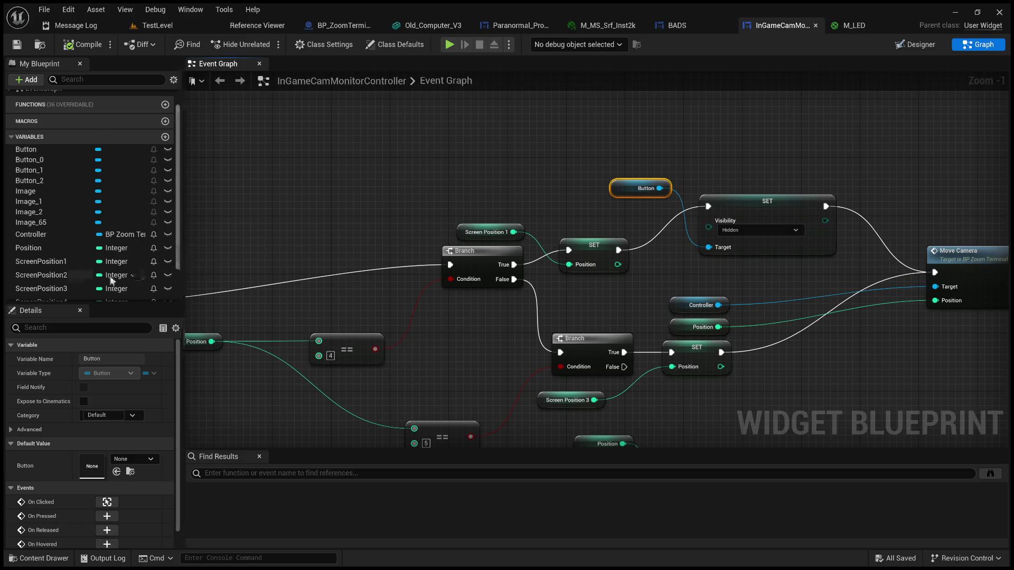
scroll(79, 238, down, 2)
click(41, 252)
scroll(354, 288, down, 4)
drag(487, 329, 501, 214)
scroll(501, 214, up, 3)
drag(476, 248, 551, 198)
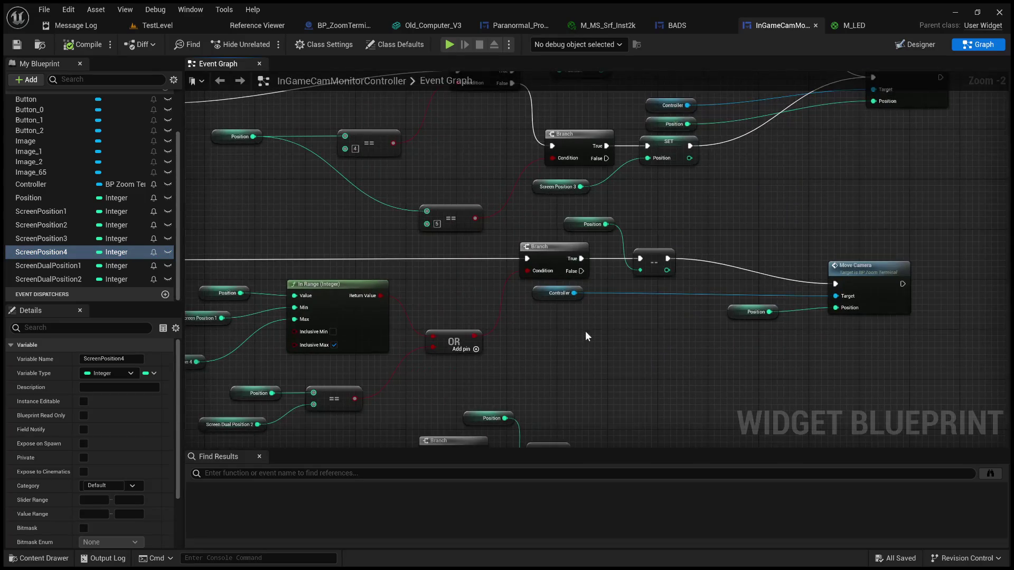
Step: Navigate to the On Clicked (Button_1) chain and select the Screen Dual Position 1 node
mouse_move(590, 359)
mouse_down()
mouse_move(522, 290)
mouse_move(538, 264)
mouse_move(663, 218)
mouse_move(660, 181)
mouse_up()
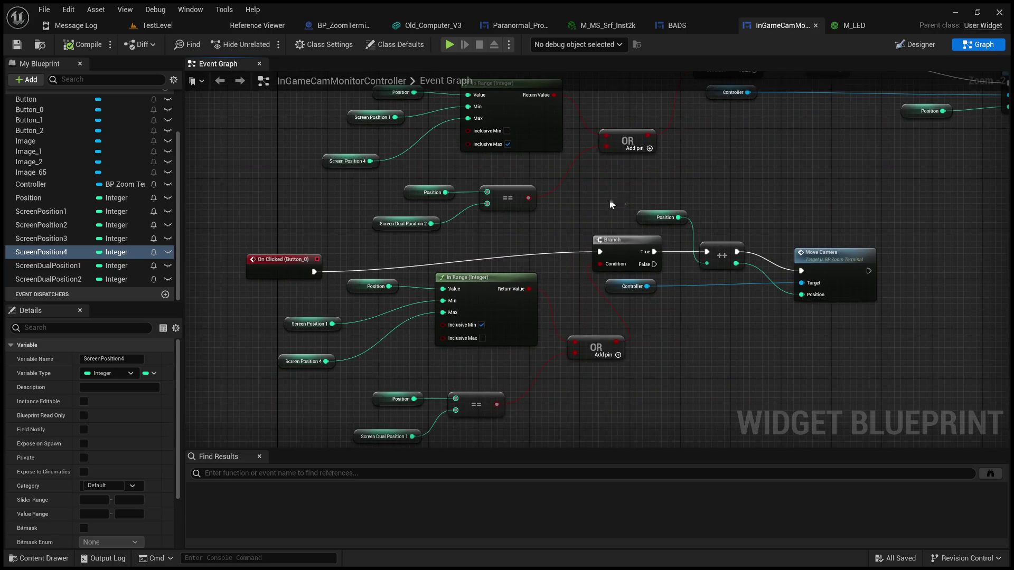
drag(555, 274, 502, 128)
drag(600, 224, 441, 146)
mouse_move(514, 182)
mouse_down()
mouse_move(484, 163)
mouse_move(468, 221)
mouse_move(563, 299)
mouse_move(526, 312)
mouse_move(551, 339)
mouse_move(543, 362)
mouse_up()
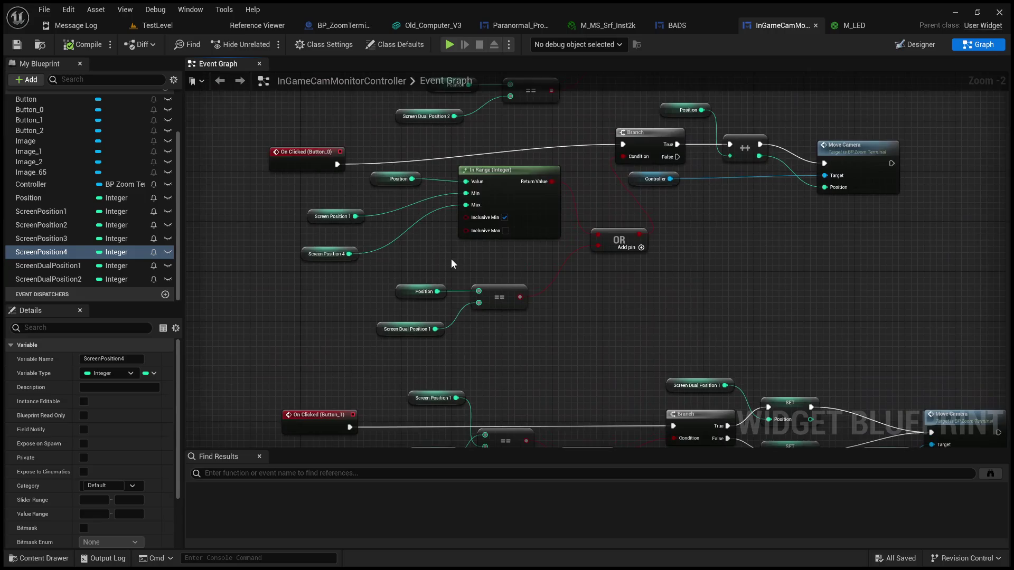
drag(500, 256, 478, 275)
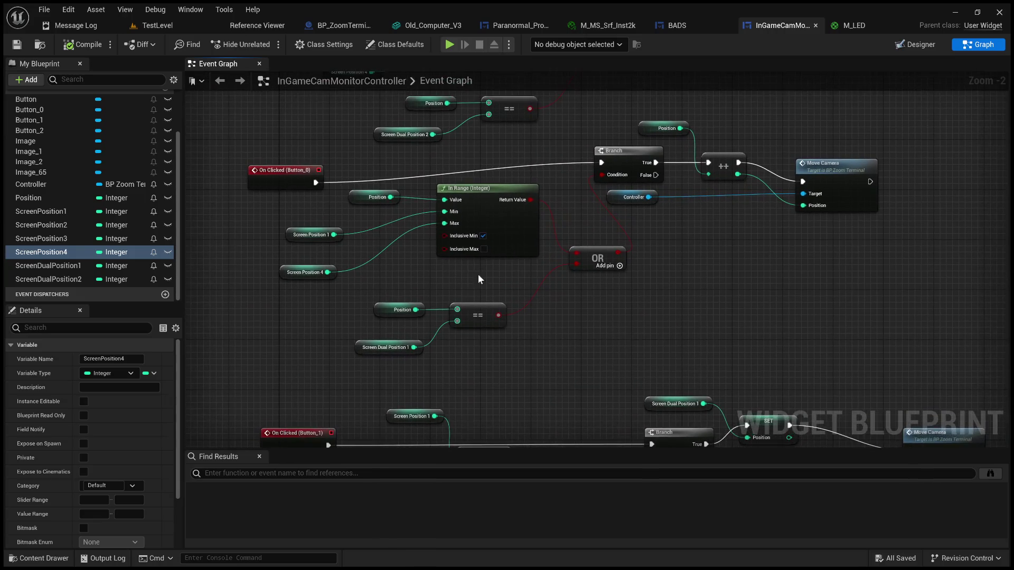
click(389, 347)
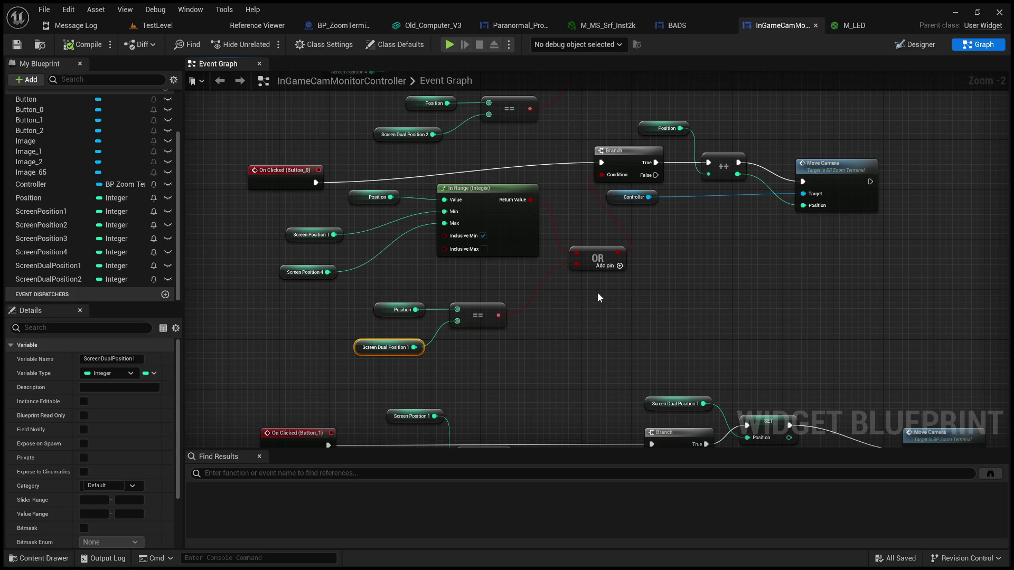
scroll(618, 290, down, 2)
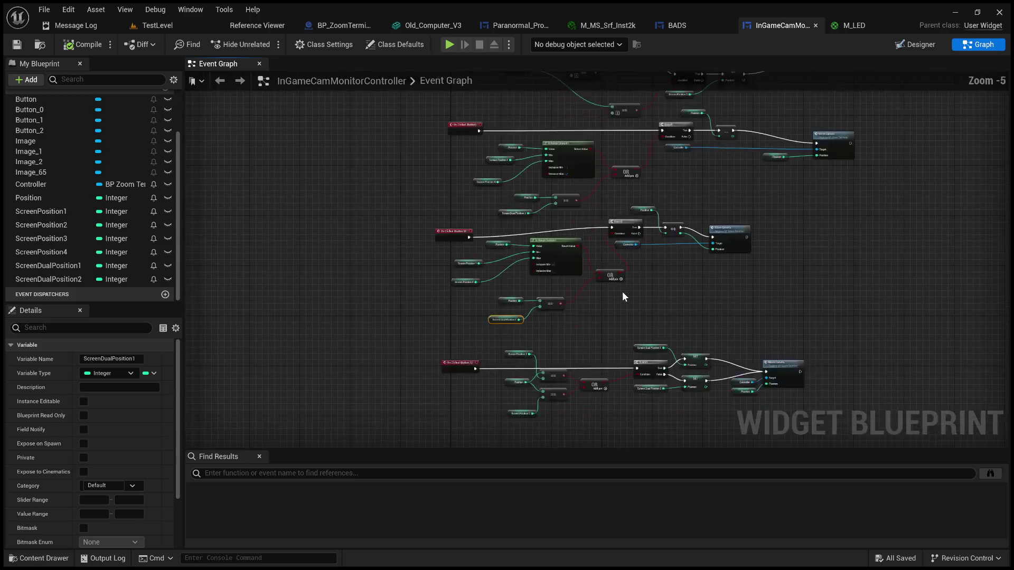
scroll(729, 285, up, 3)
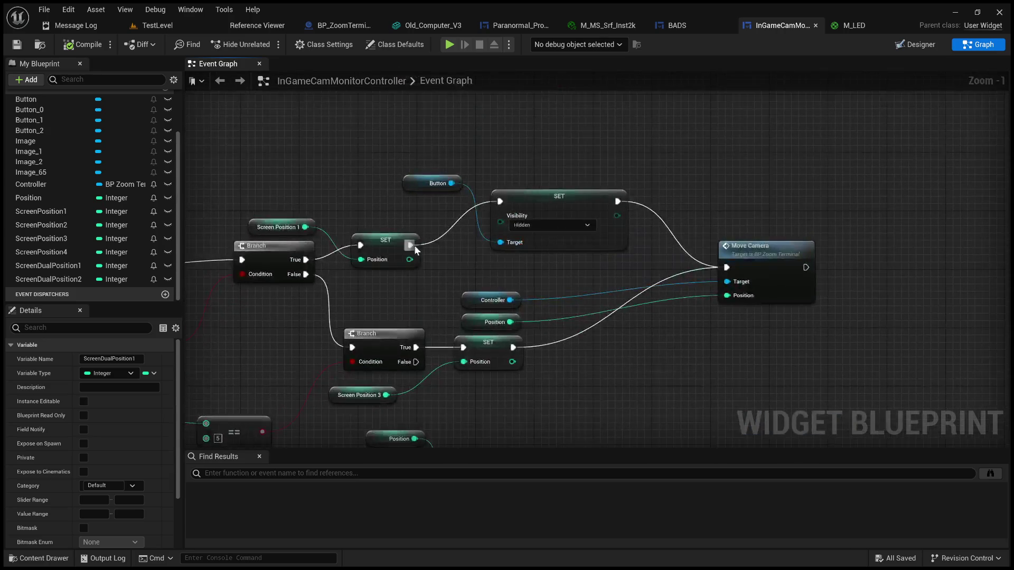
Step: Wire SET straight into Move Camera and delete the Button getter and Set Visibility nodes
drag(411, 245, 727, 269)
drag(396, 150, 606, 207)
key(Delete)
scroll(545, 194, down, 6)
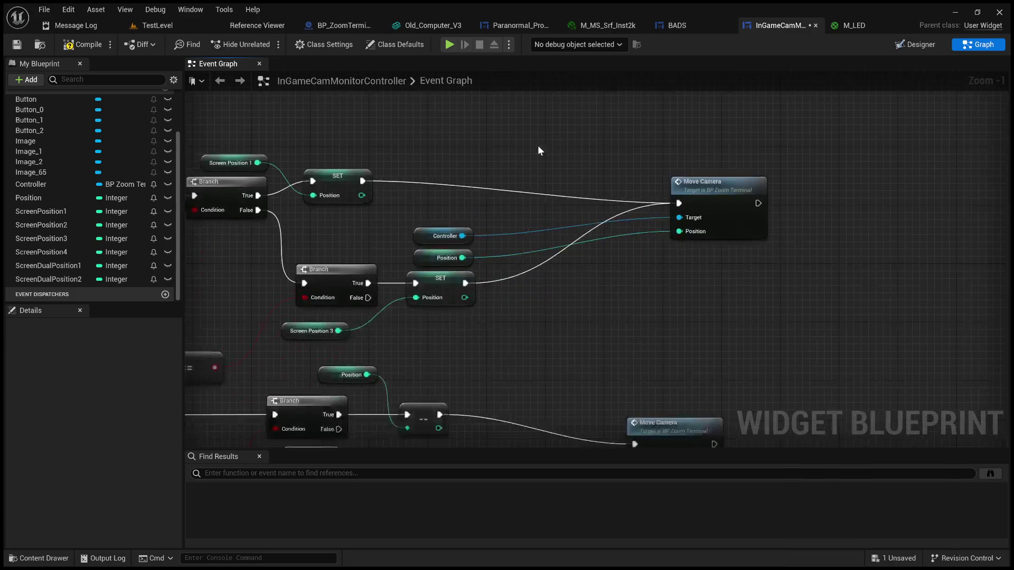
scroll(645, 354, down, 2)
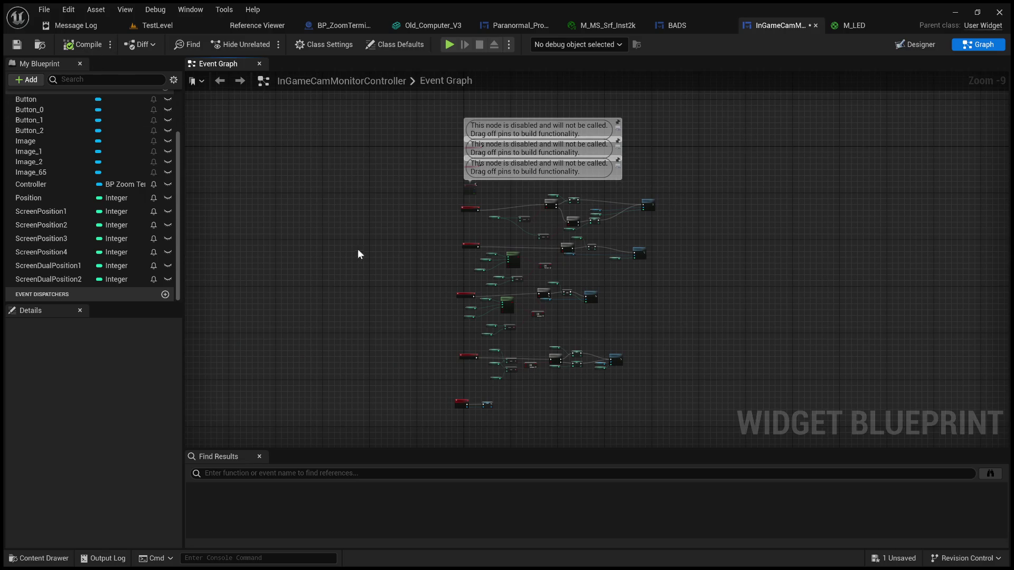
scroll(407, 210, up, 5)
click(165, 295)
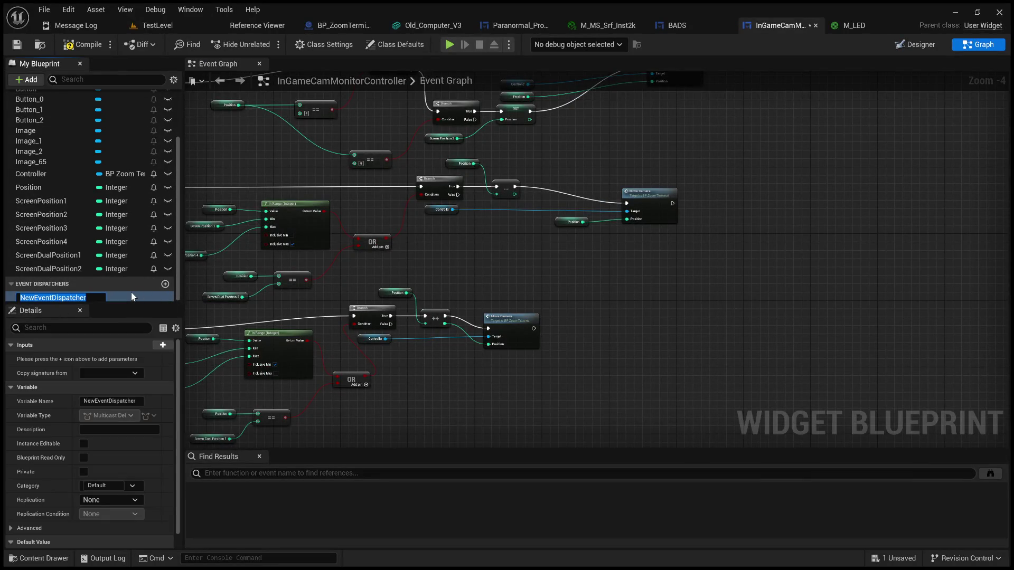
click(126, 290)
click(17, 296)
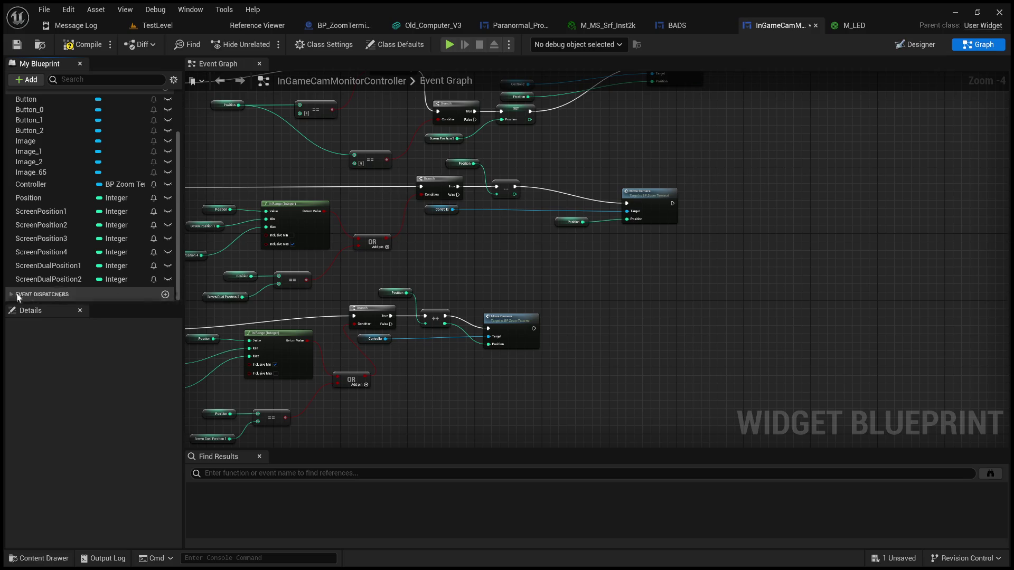
click(14, 293)
click(74, 298)
key(Delete)
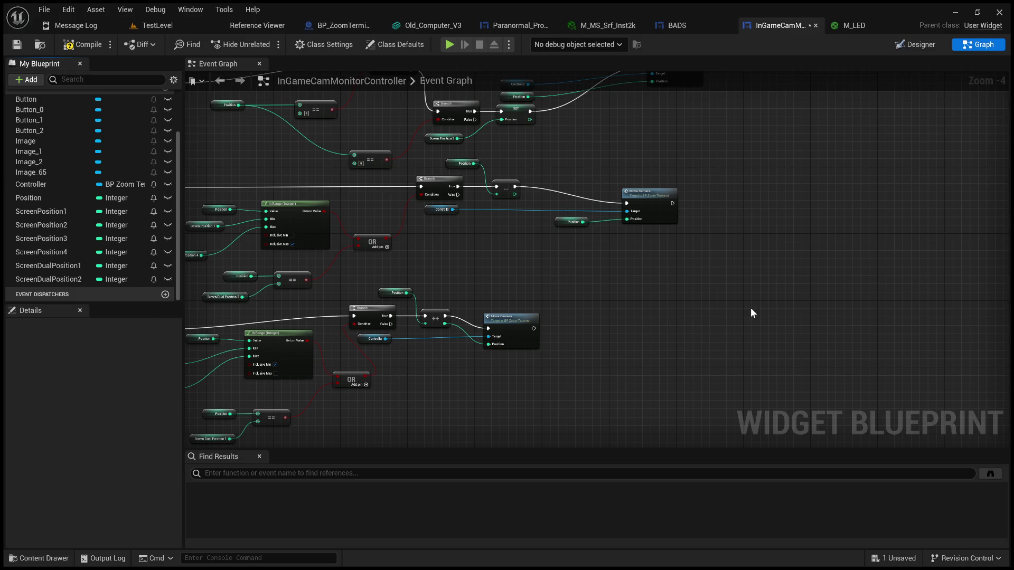
scroll(710, 285, up, 4)
drag(653, 265, 755, 212)
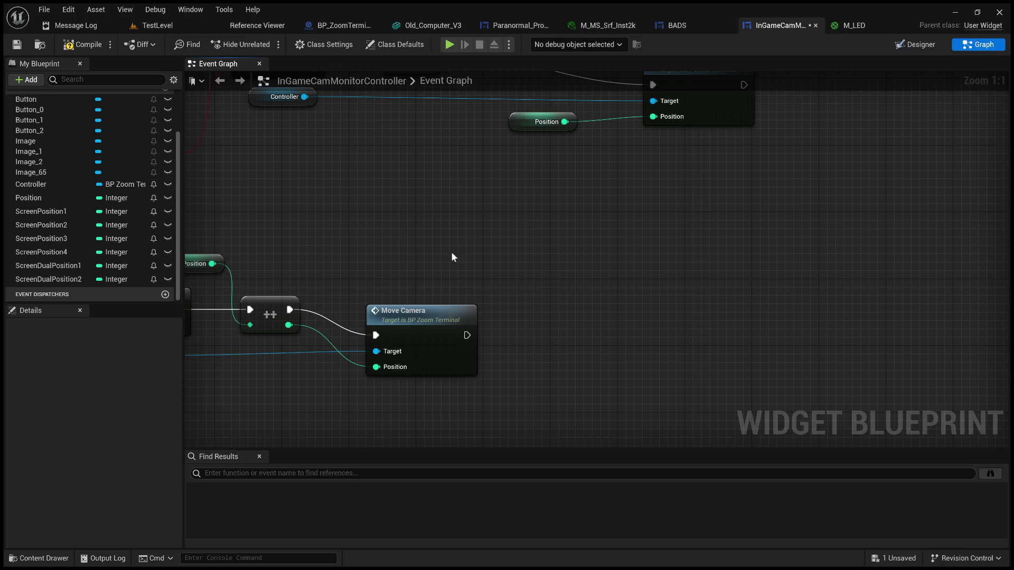
scroll(463, 273, down, 1)
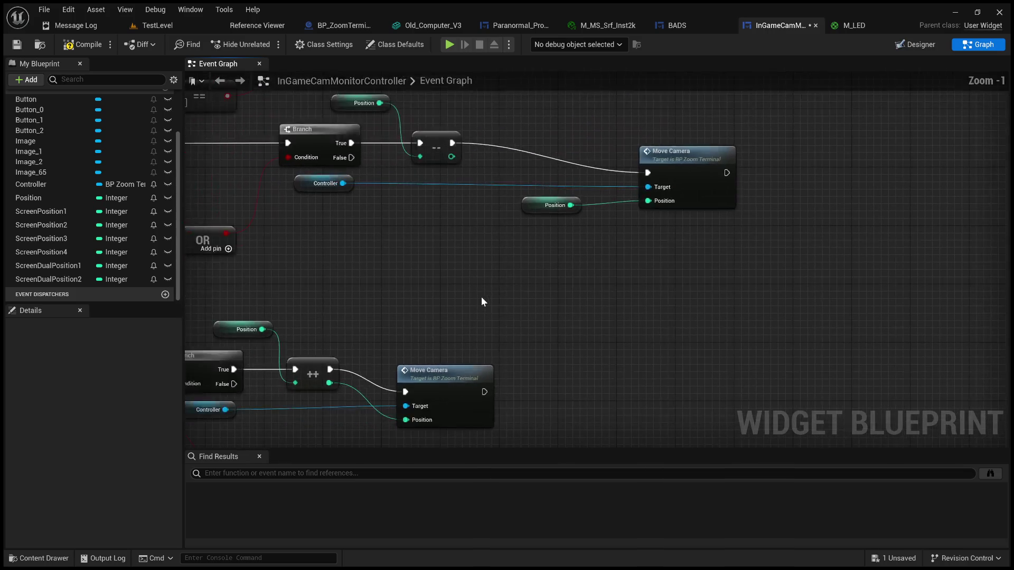
scroll(505, 296, down, 3)
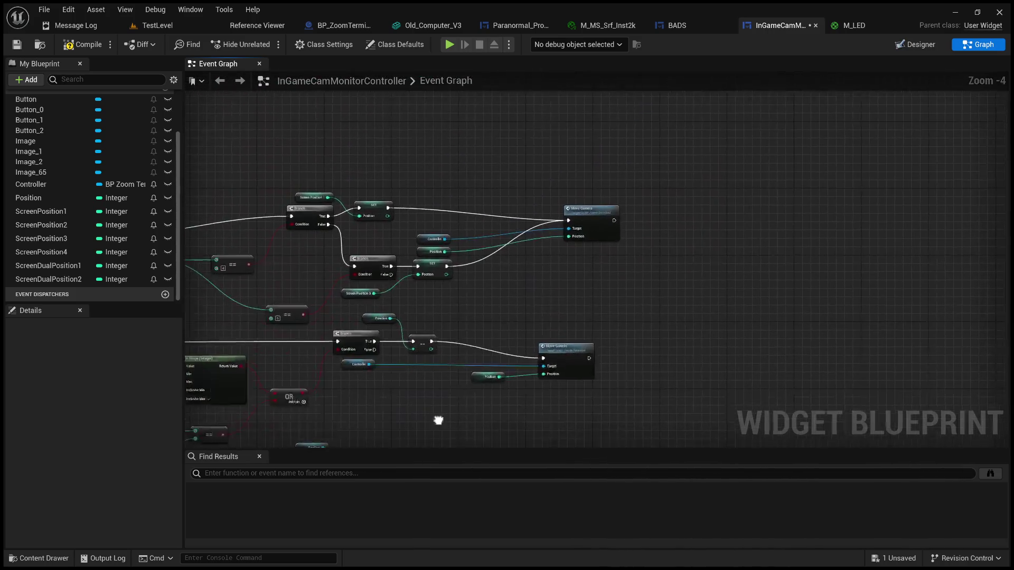
scroll(164, 264, up, 2)
scroll(119, 207, up, 2)
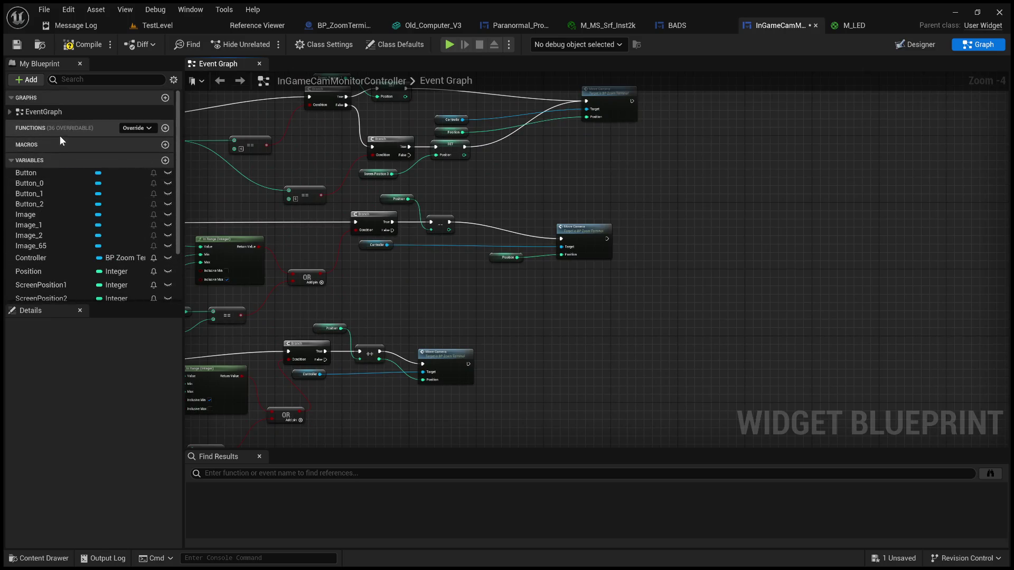
Step: Create a new blueprint function named UpdateButtons
click(165, 127)
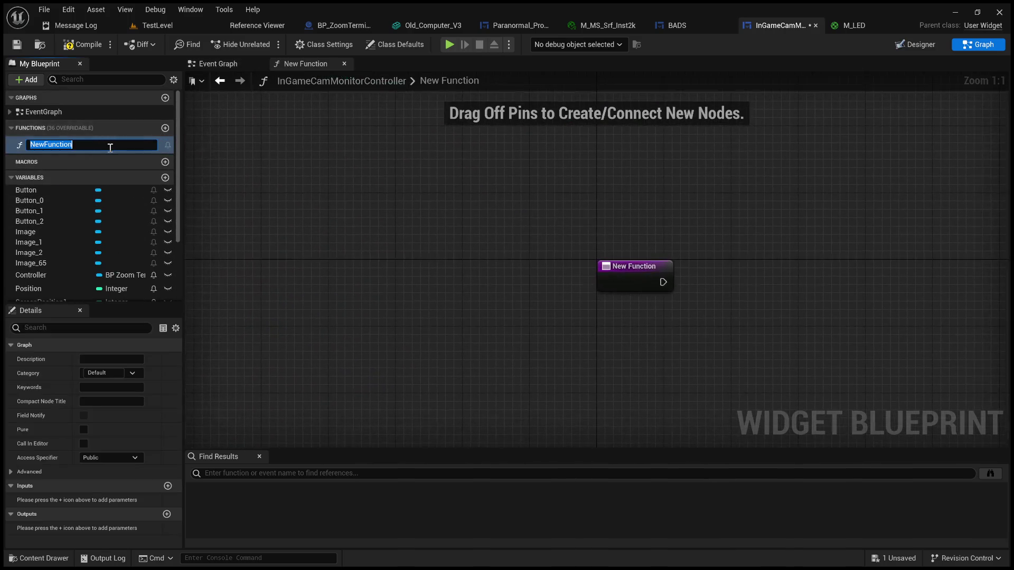
text(Updat)
text(eButton)
text(s)
key(Return)
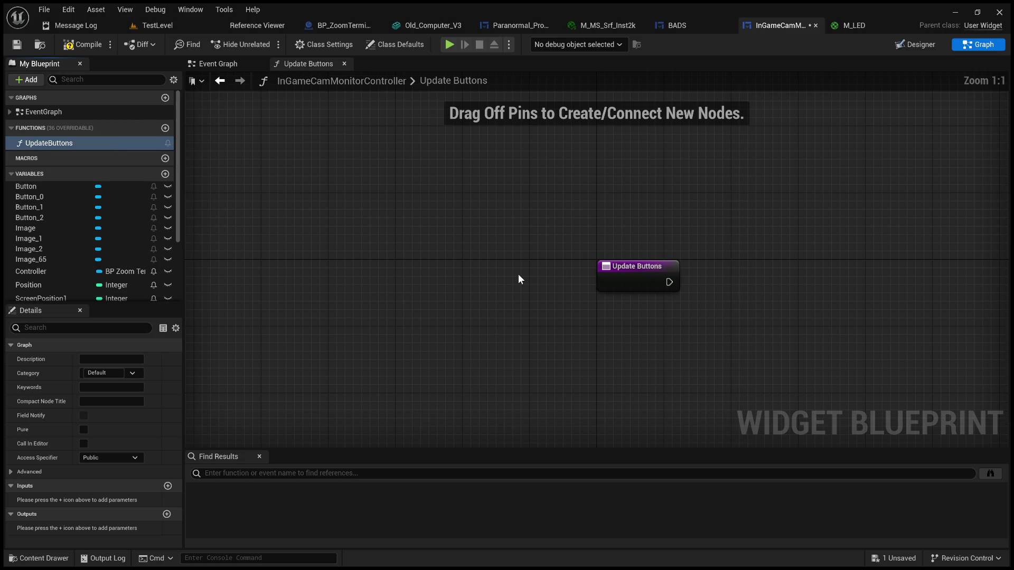
drag(507, 283, 358, 211)
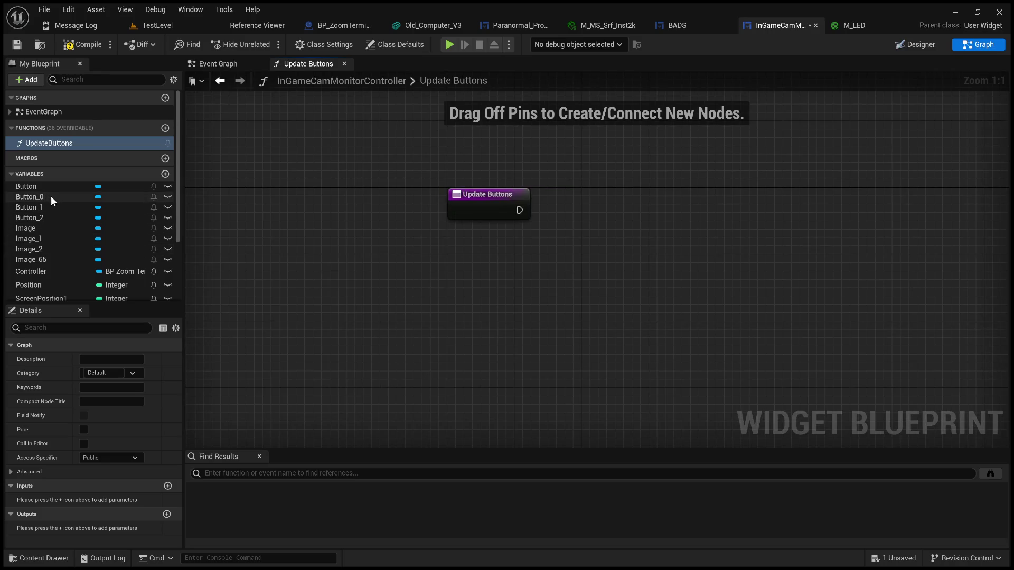
Step: Place getters for Button, Button 0, Button 1 and Button 2 in the UpdateButtons graph
click(37, 187)
mouse_move(103, 198)
mouse_down()
mouse_move(726, 210)
mouse_move(742, 183)
mouse_up()
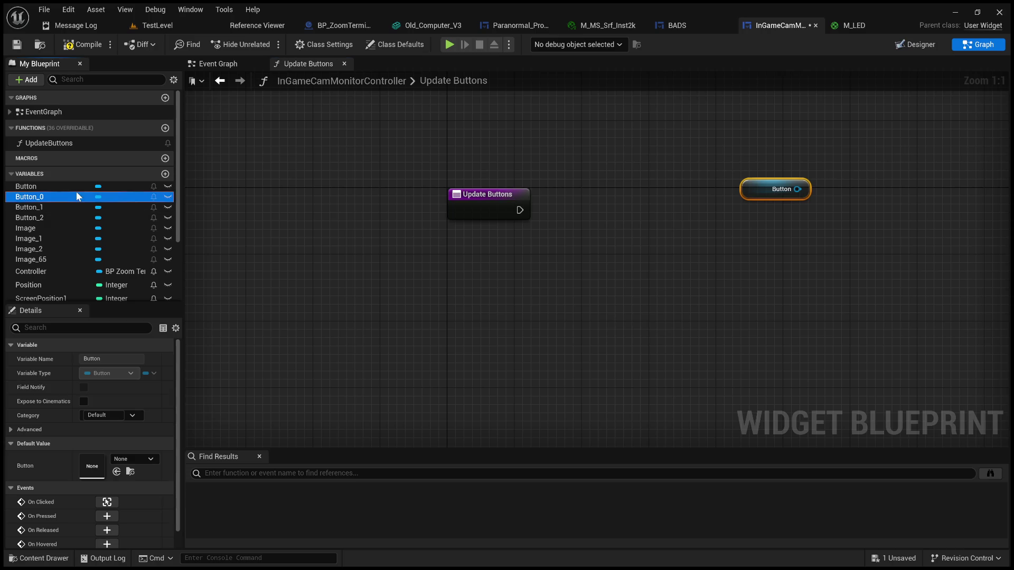
click(45, 218)
click(45, 207)
click(44, 197)
mouse_move(44, 199)
mouse_down()
mouse_move(169, 278)
mouse_move(765, 235)
mouse_move(787, 249)
mouse_up()
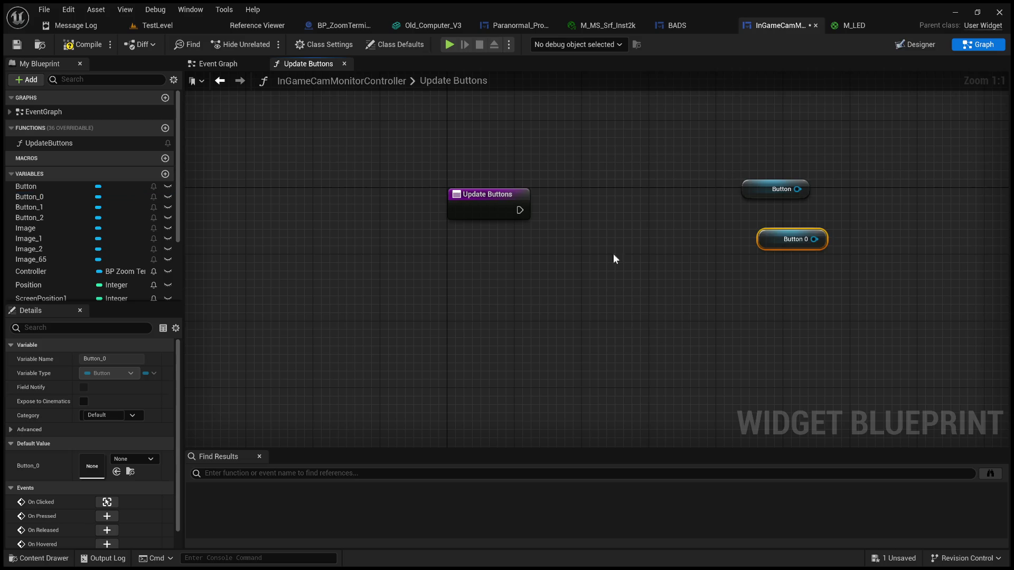
click(58, 207)
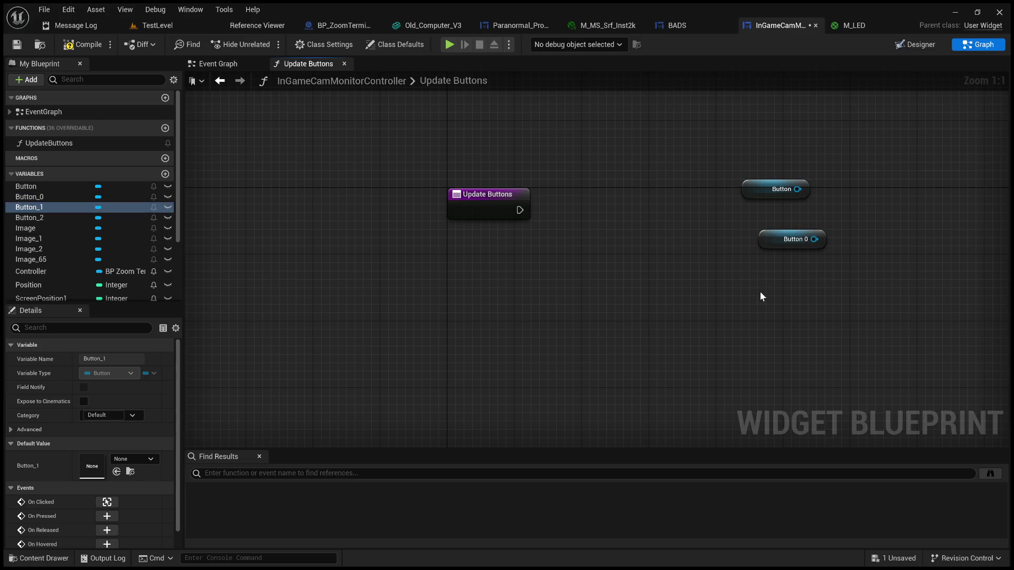
drag(762, 297, 762, 294)
click(31, 218)
mouse_move(741, 411)
mouse_down()
mouse_move(763, 336)
mouse_move(475, 340)
mouse_up()
Step: Align the four Button getters into a column and move the group up and right
click(792, 353)
drag(560, 305, 585, 305)
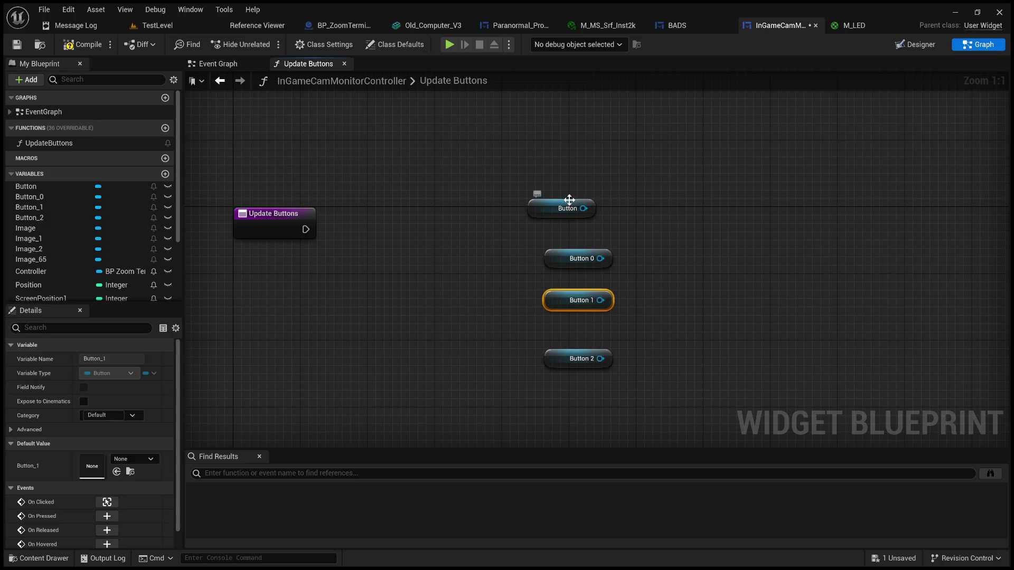
drag(569, 199, 585, 201)
drag(581, 351, 581, 326)
click(586, 209)
drag(585, 210, 586, 226)
click(613, 183)
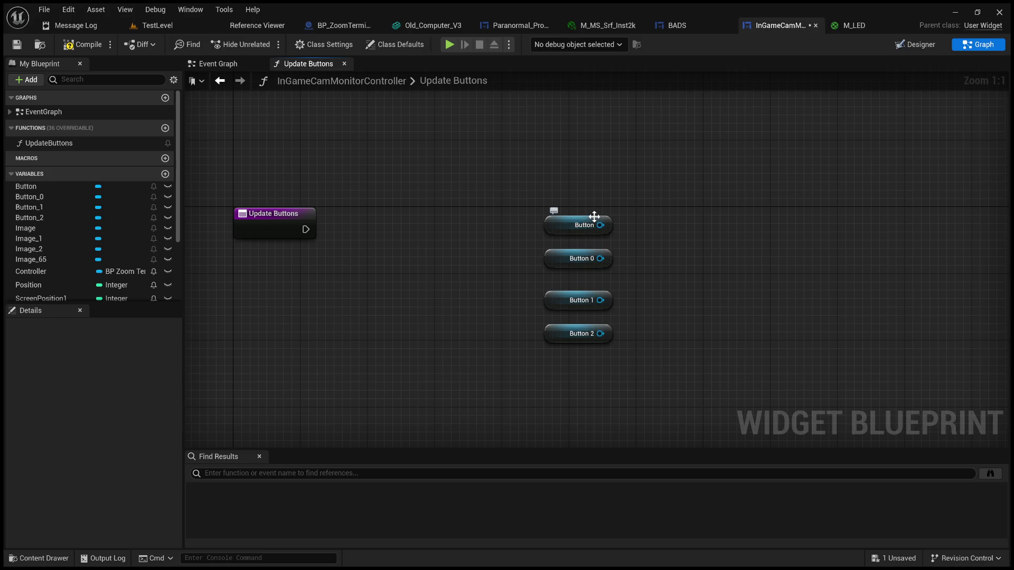
drag(511, 243, 663, 274)
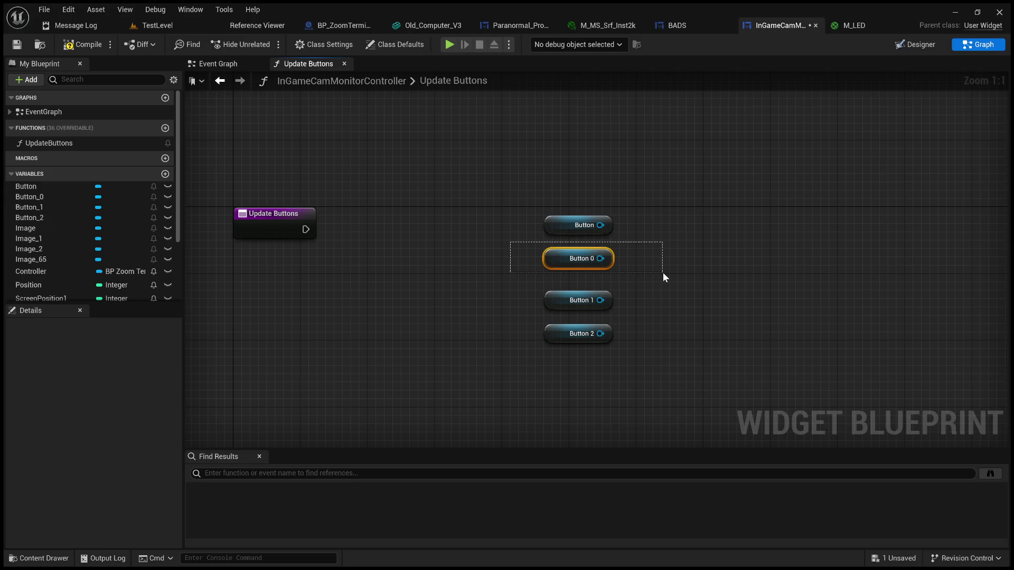
drag(663, 272, 663, 273)
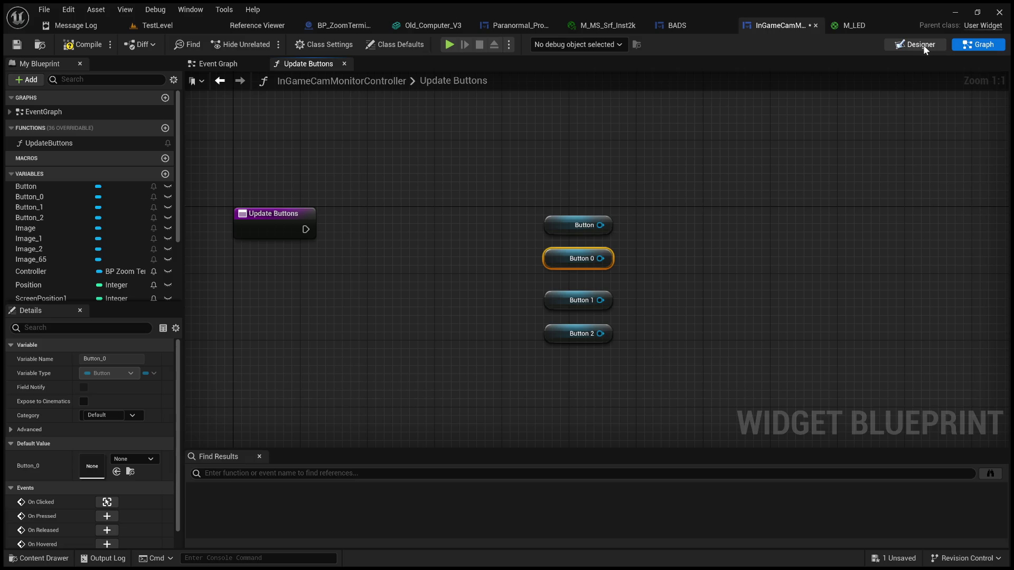
drag(689, 137, 780, 182)
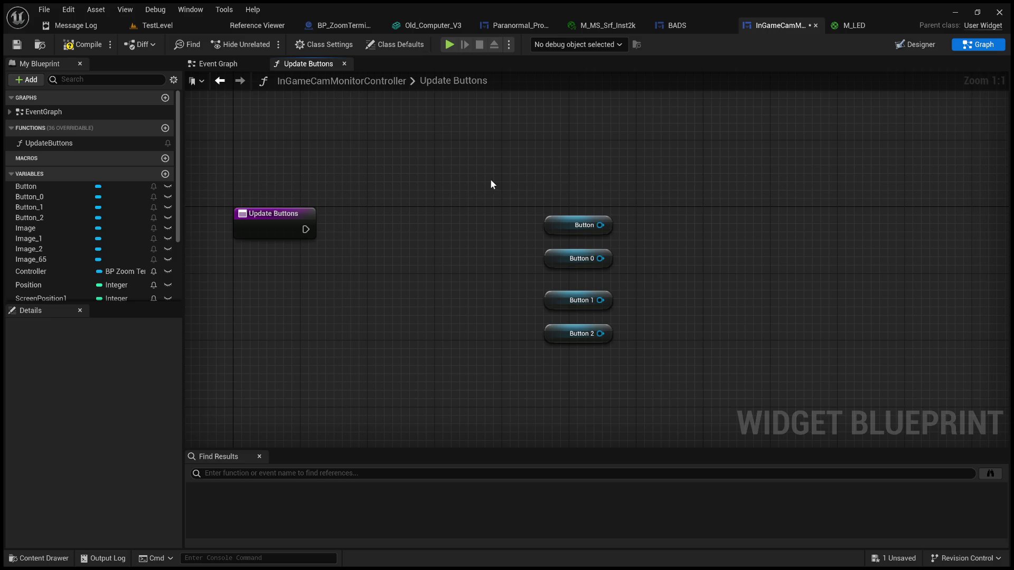
scroll(532, 161, down, 2)
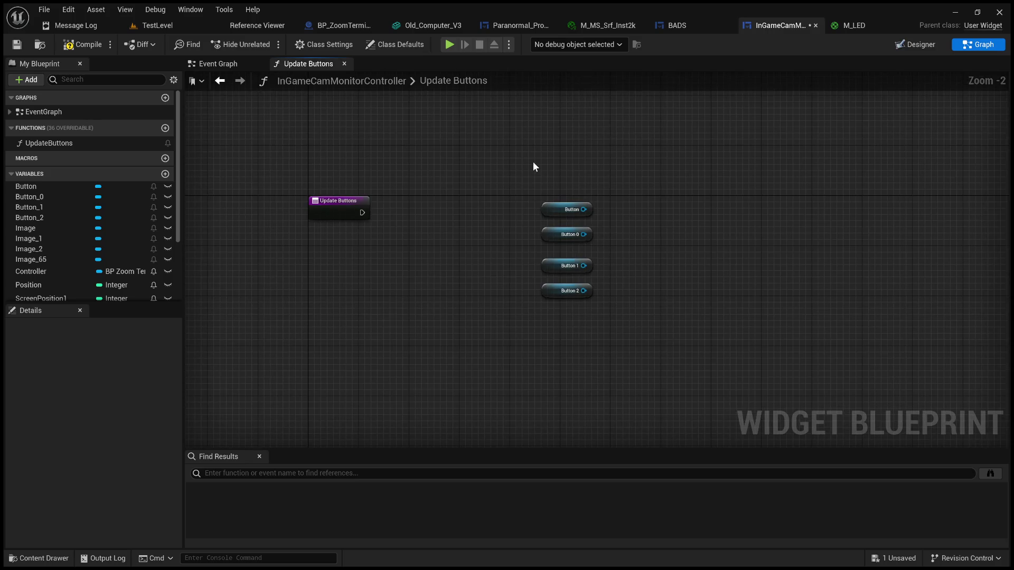
scroll(532, 161, up, 2)
drag(520, 158, 660, 387)
mouse_move(584, 214)
mouse_down()
mouse_move(679, 91)
mouse_move(674, 156)
mouse_up()
click(564, 206)
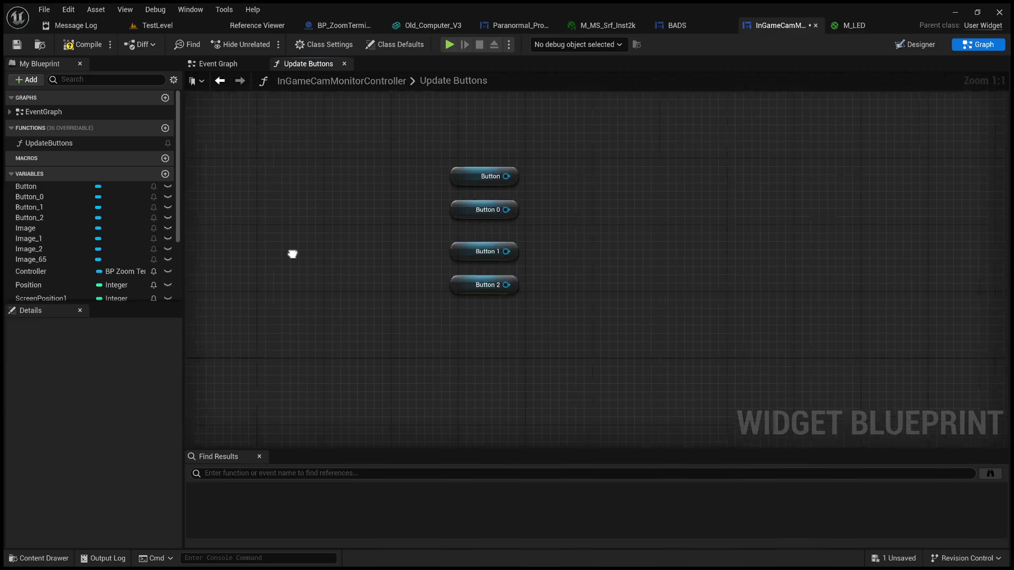
scroll(76, 258, down, 3)
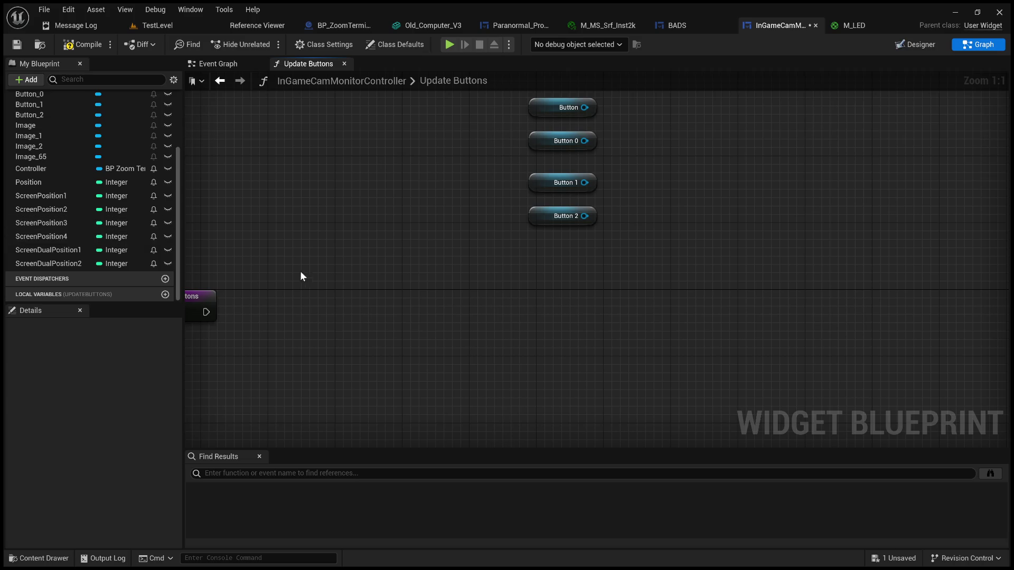
Step: Add a Position getter beside the Update Buttons entry node
mouse_move(331, 249)
mouse_down()
mouse_move(464, 249)
mouse_move(455, 236)
mouse_up()
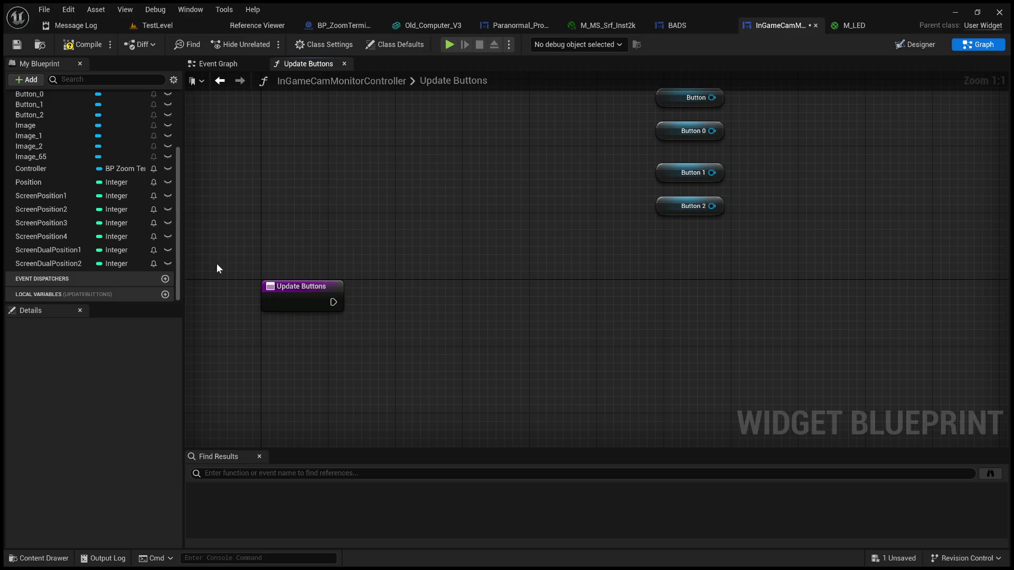
click(39, 183)
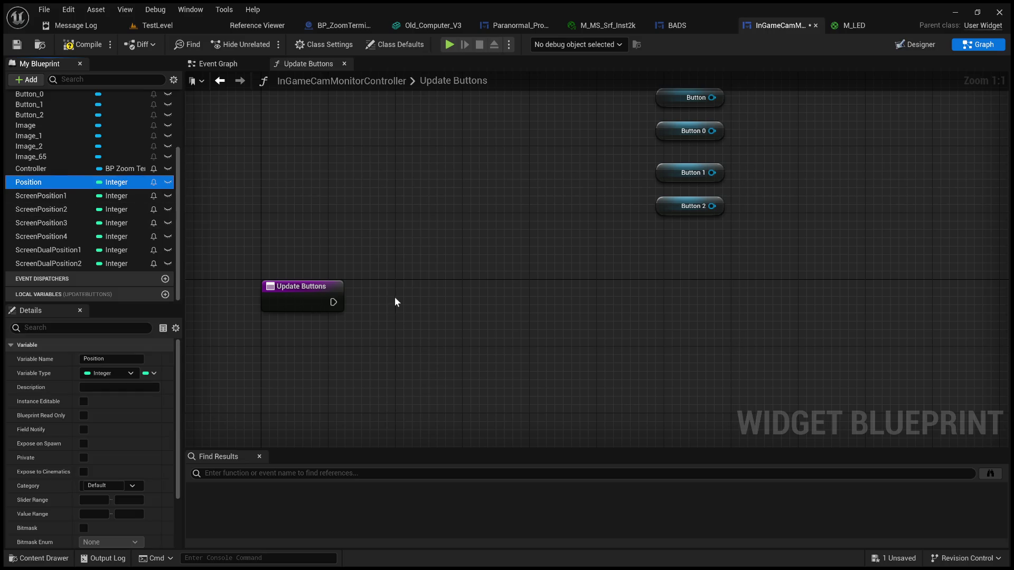
click(361, 335)
key(ctrl+v)
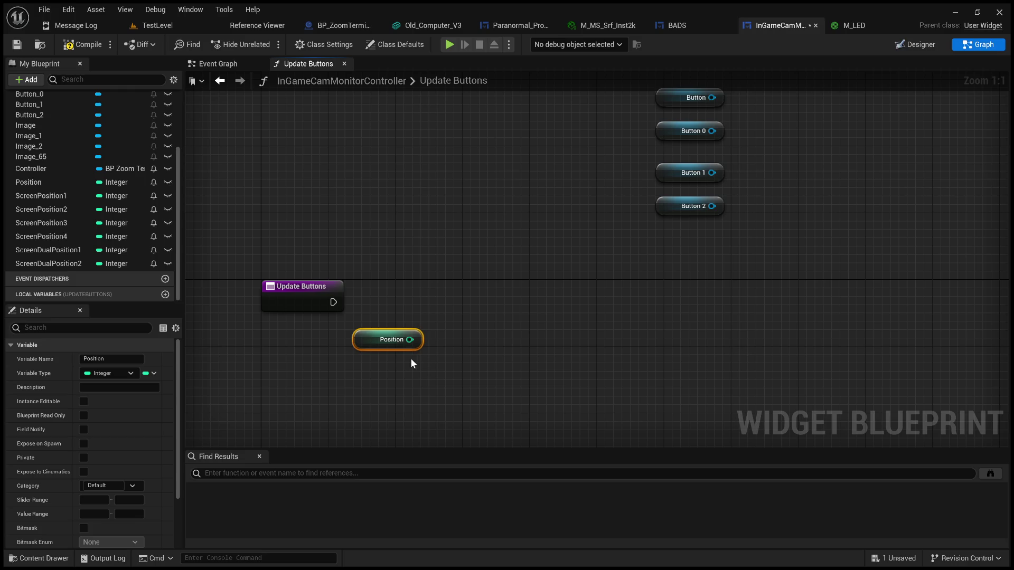
Step: Add a Switch on Int driven by Position, fed from Update Buttons, with six case outputs
mouse_move(410, 339)
mouse_down()
mouse_move(517, 317)
mouse_move(518, 307)
mouse_up()
click(566, 373)
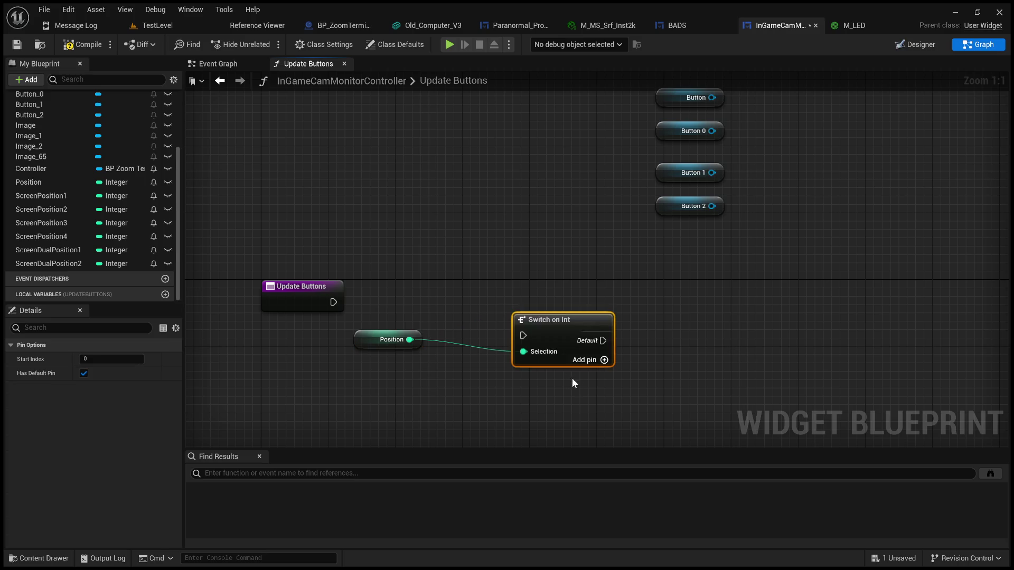
drag(333, 302, 522, 335)
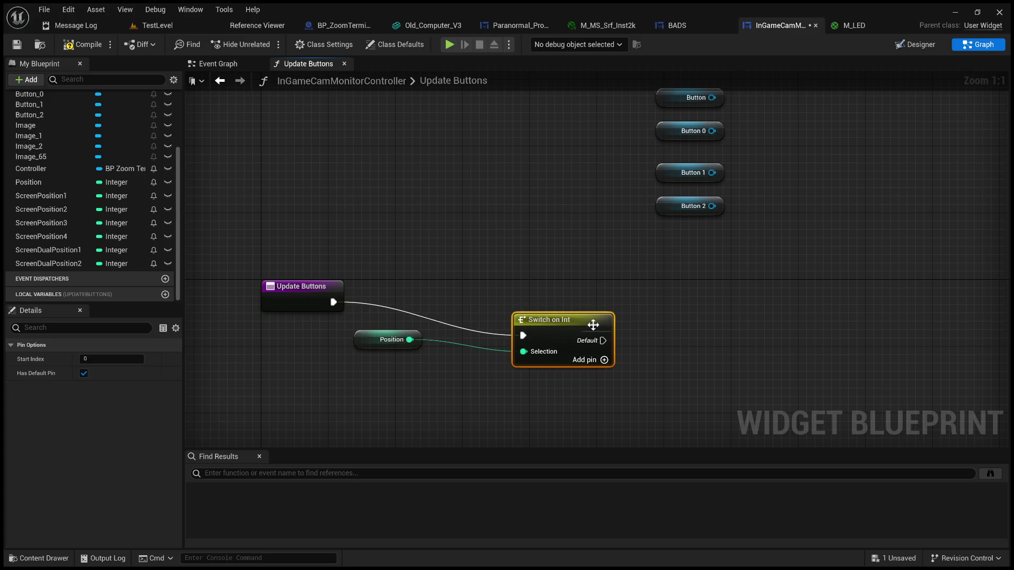
click(604, 359)
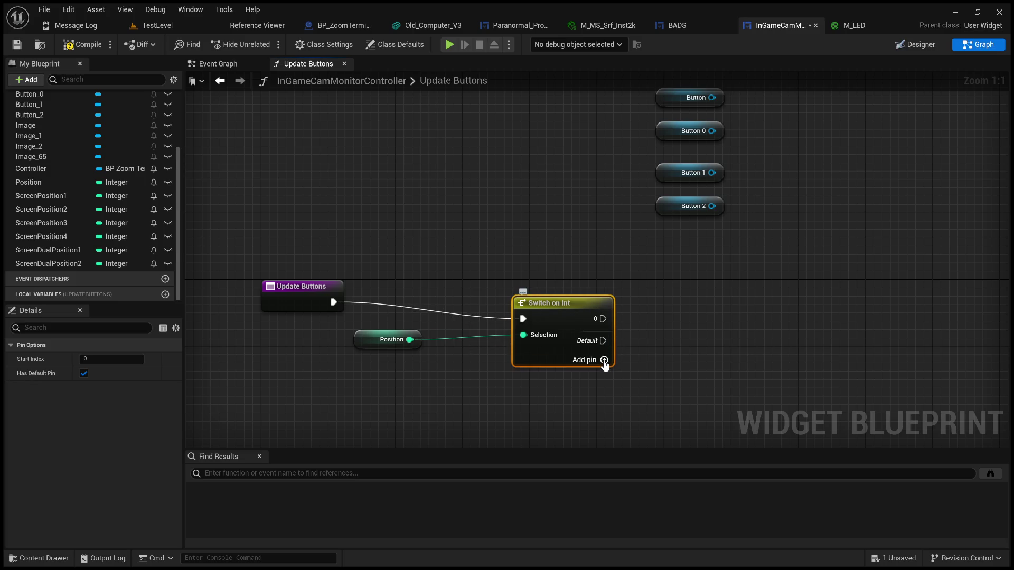
click(604, 360)
click(604, 376)
click(604, 393)
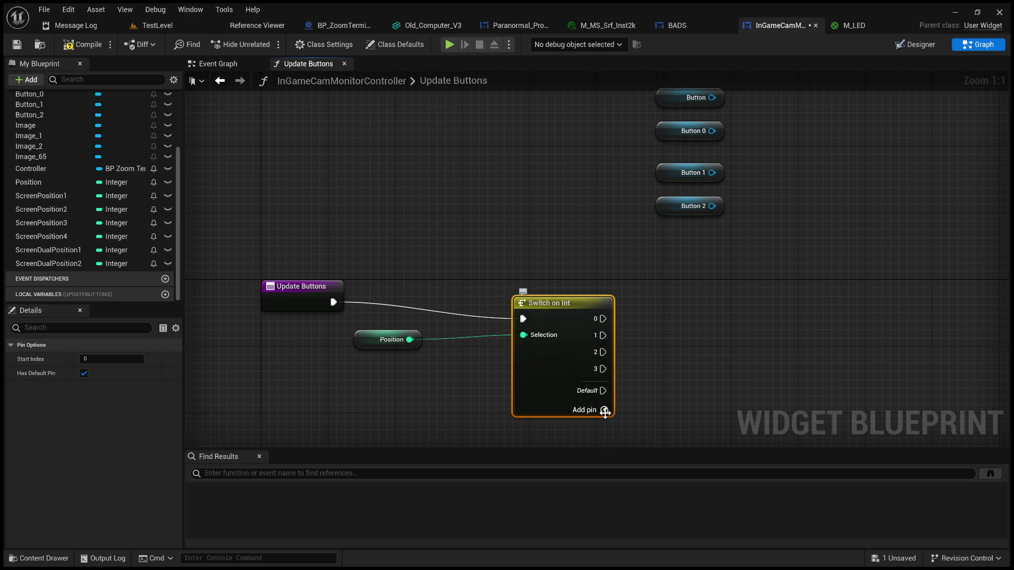
click(604, 411)
click(604, 427)
Step: Create a Set Visibility node from the Button getter and paste copies of it
drag(679, 387, 597, 422)
scroll(668, 330, down, 2)
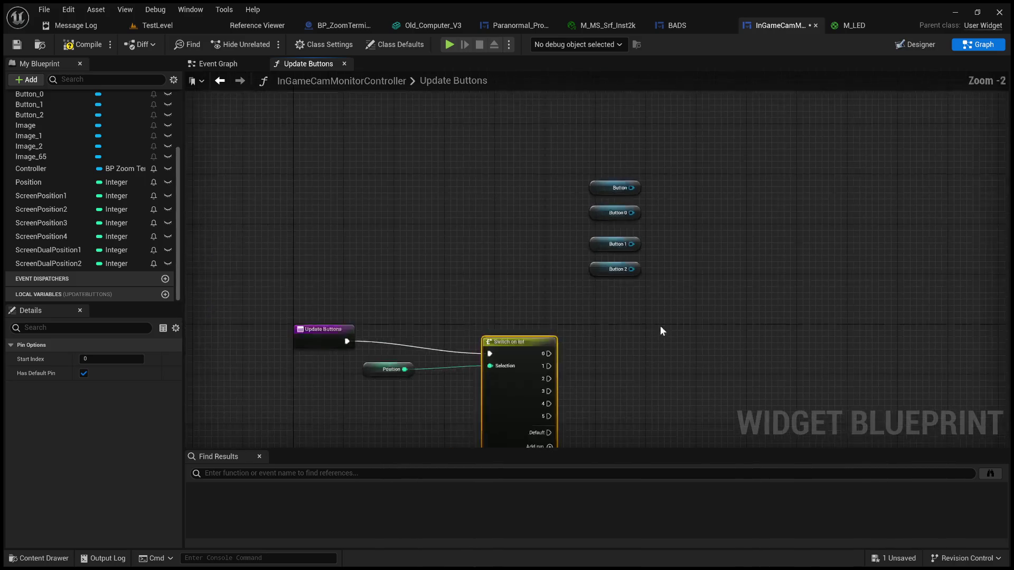
drag(632, 188, 732, 334)
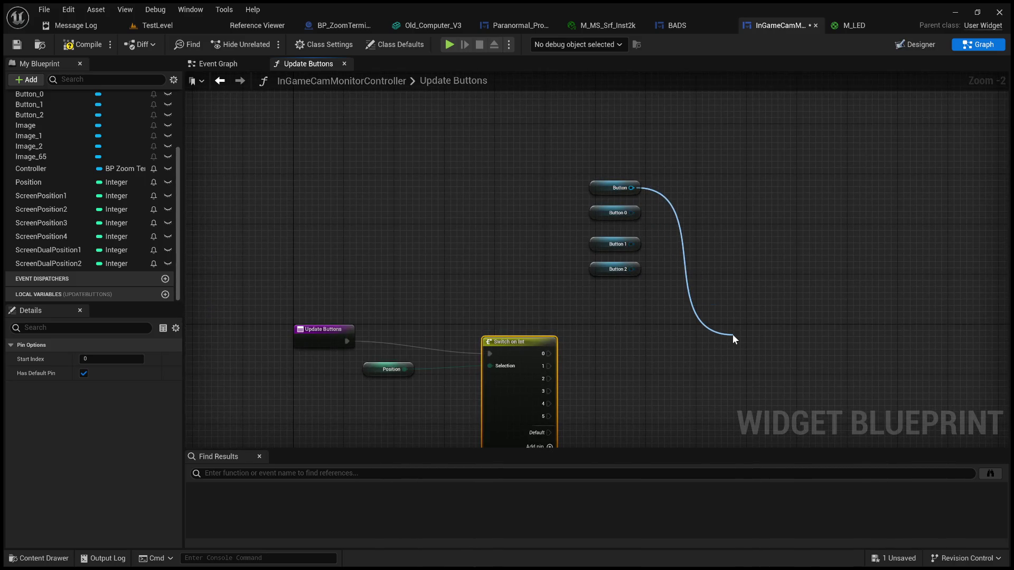
click(796, 398)
mouse_move(692, 397)
mouse_down()
mouse_move(560, 361)
mouse_move(491, 317)
mouse_up()
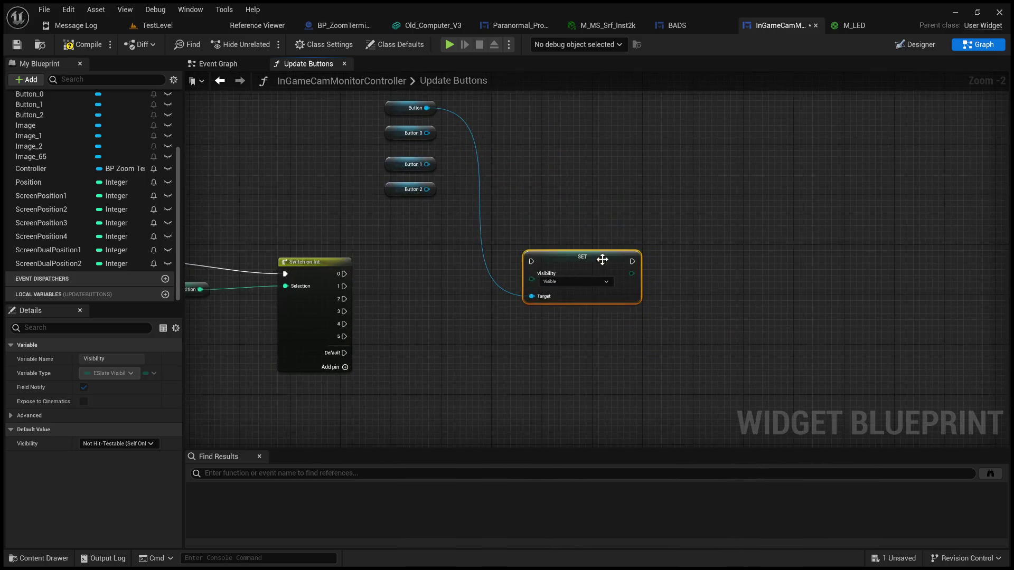
key(ctrl+c)
key(ctrl+v)
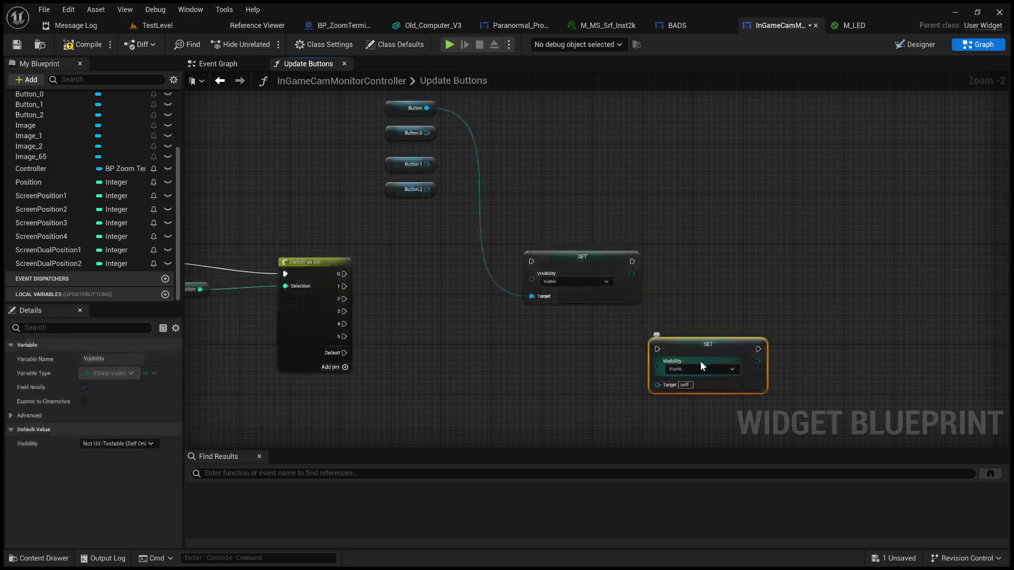
key(ctrl+v)
key(ctrl+v)
Step: Line the SET nodes up in a row and chain their execution pins in sequence
drag(789, 324, 927, 243)
mouse_move(699, 342)
mouse_down()
mouse_move(694, 279)
mouse_move(708, 255)
mouse_up()
mouse_move(947, 247)
mouse_down()
mouse_move(758, 256)
mouse_move(794, 265)
mouse_up()
mouse_move(613, 363)
mouse_down()
mouse_move(687, 287)
mouse_move(669, 265)
mouse_up()
drag(535, 268, 527, 269)
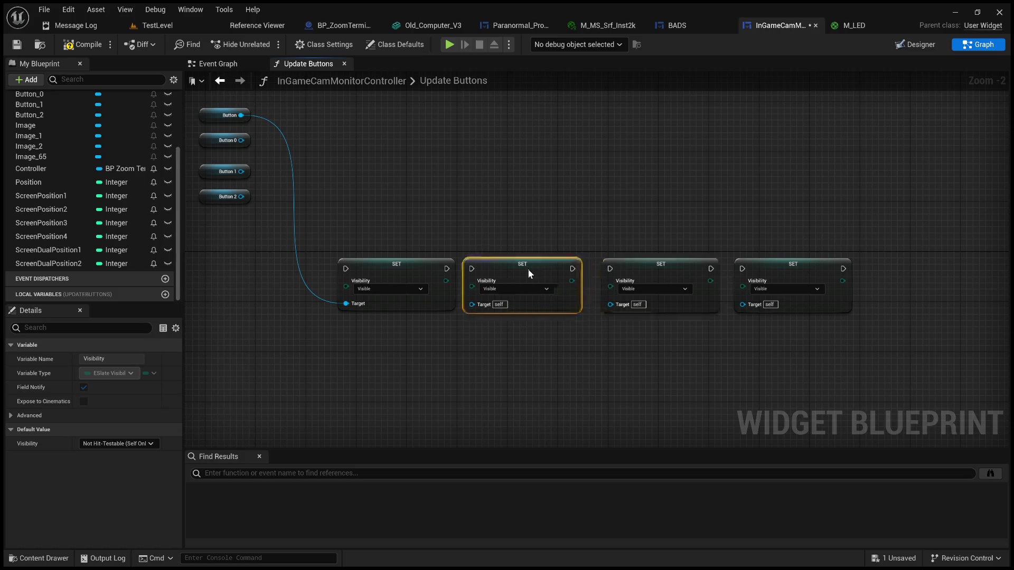
drag(642, 266, 628, 269)
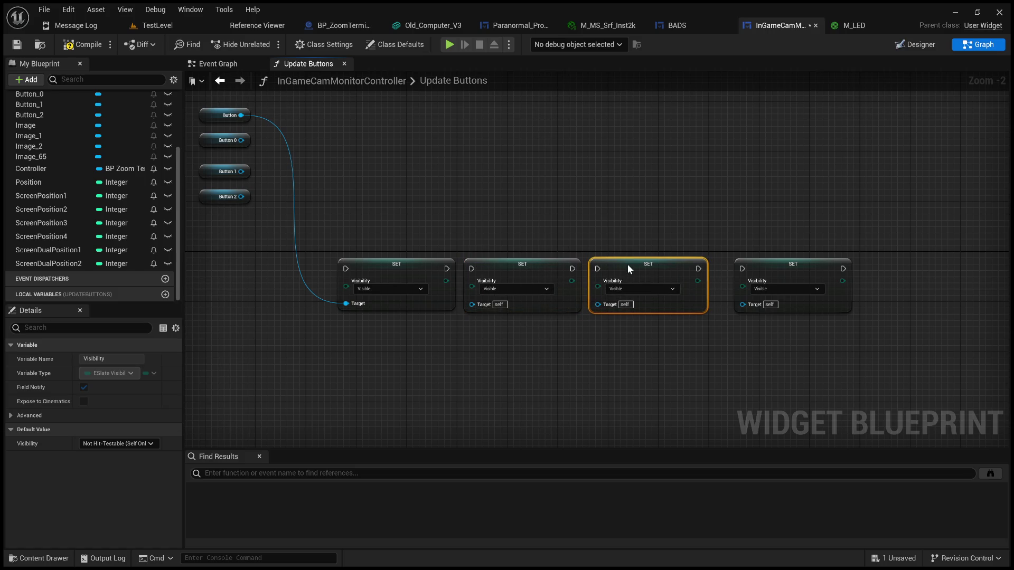
drag(781, 267, 768, 273)
drag(760, 267, 773, 267)
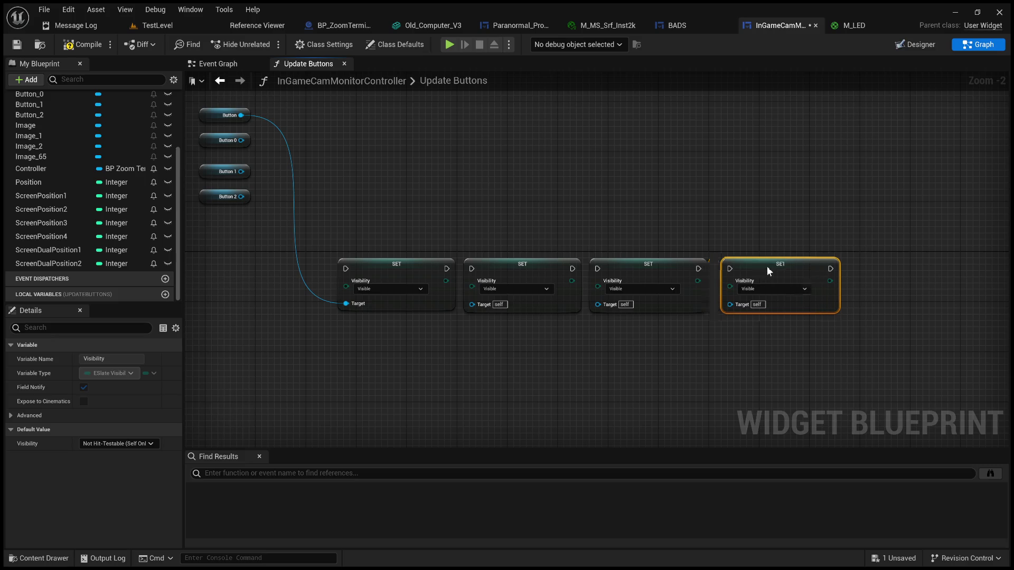
mouse_move(449, 268)
mouse_down()
mouse_move(481, 267)
mouse_move(473, 268)
mouse_up()
drag(573, 268, 597, 268)
drag(699, 268, 729, 269)
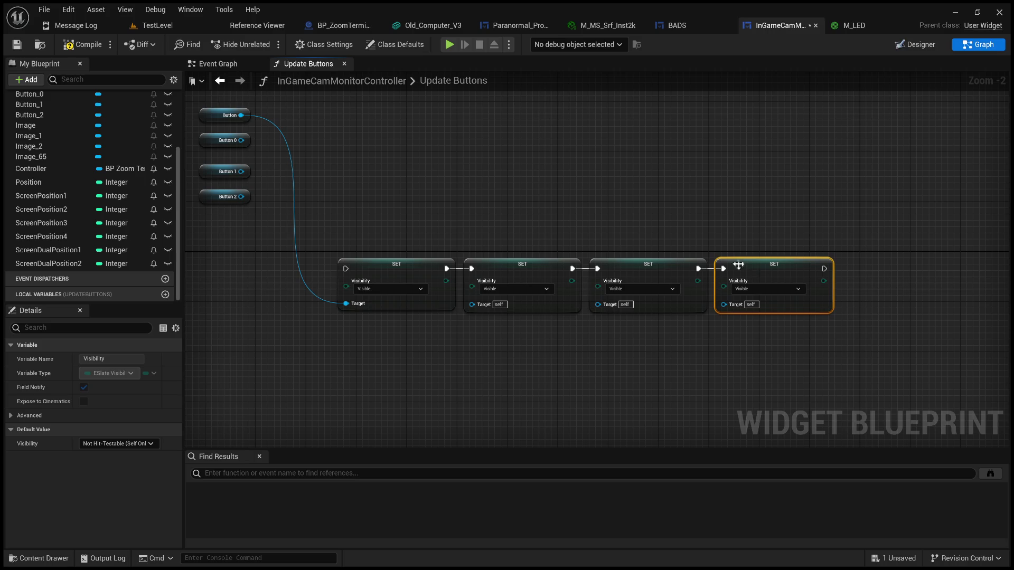
click(452, 217)
Step: Connect Button 0, Button 1 and Button 2 as targets of the second, third and fourth SET nodes
drag(328, 183, 407, 202)
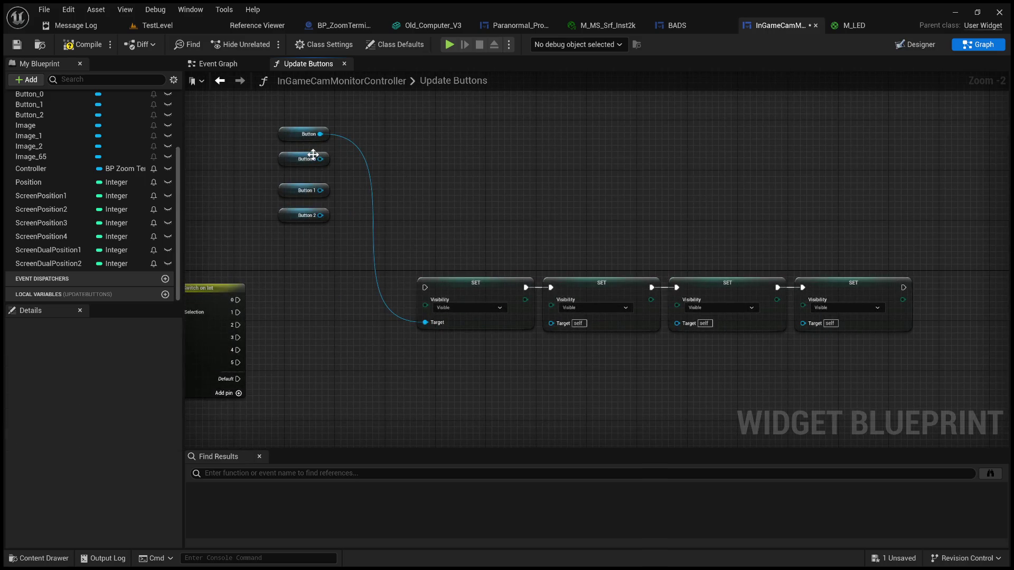
mouse_move(320, 159)
mouse_down()
mouse_move(556, 318)
mouse_move(552, 307)
mouse_move(556, 321)
mouse_up()
mouse_move(320, 190)
mouse_down()
mouse_move(657, 303)
mouse_move(677, 321)
mouse_up()
drag(323, 217, 803, 322)
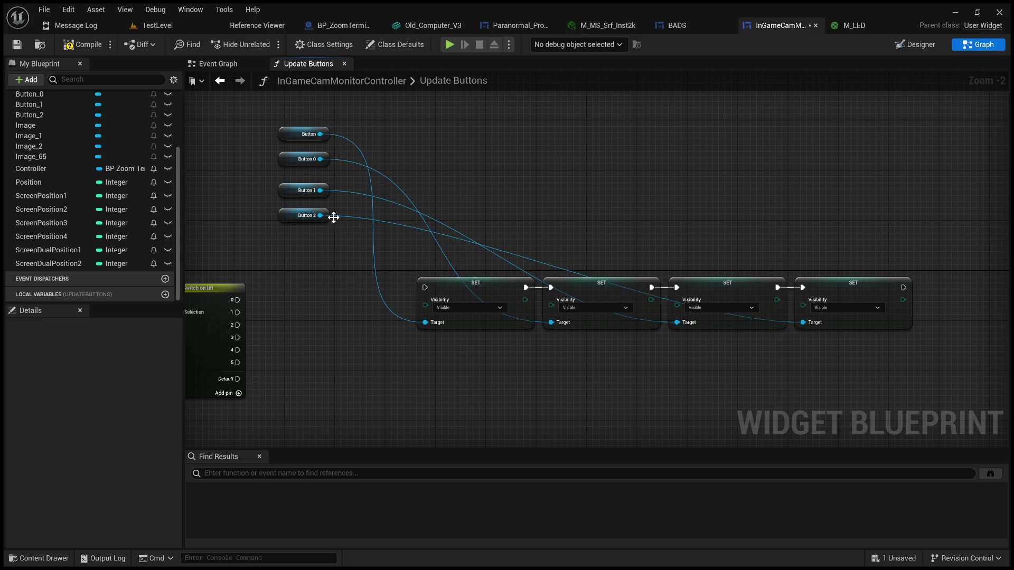
mouse_move(312, 211)
mouse_down()
mouse_move(778, 222)
mouse_move(758, 223)
mouse_up()
Step: Rename the left and top arrow widgets to ButtonLeft and ButtonTop
click(919, 45)
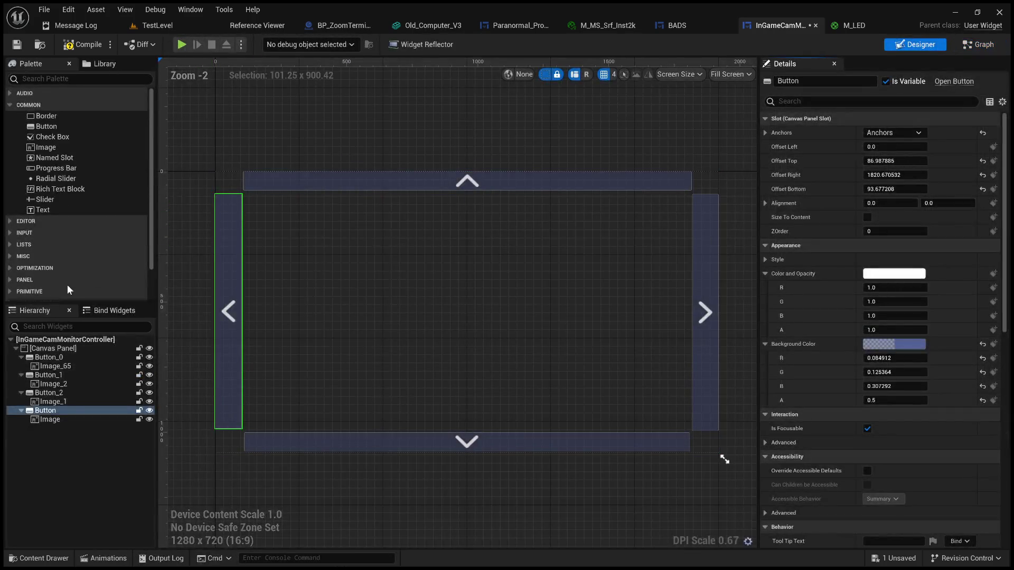
click(824, 82)
click(804, 83)
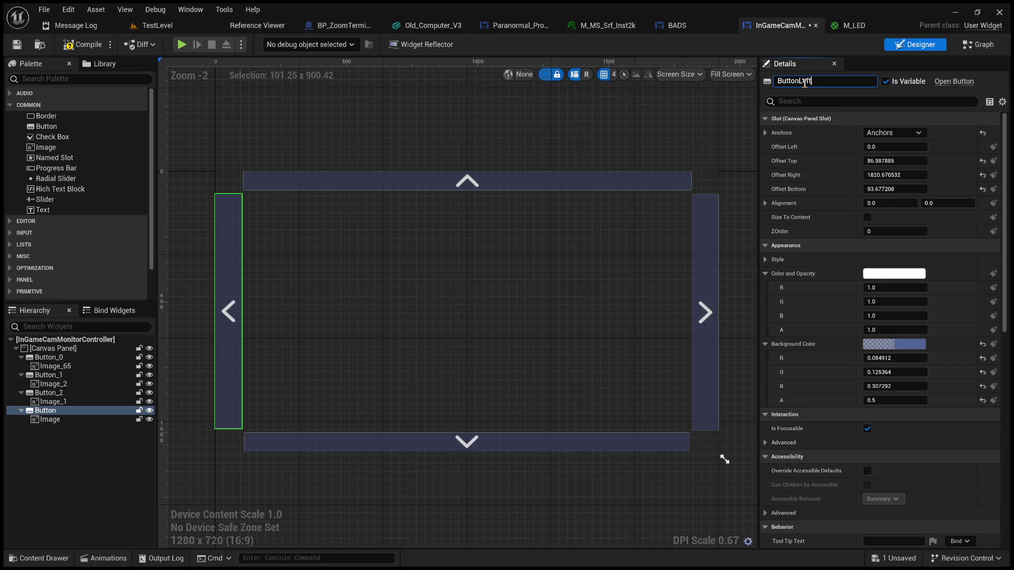
key(Return)
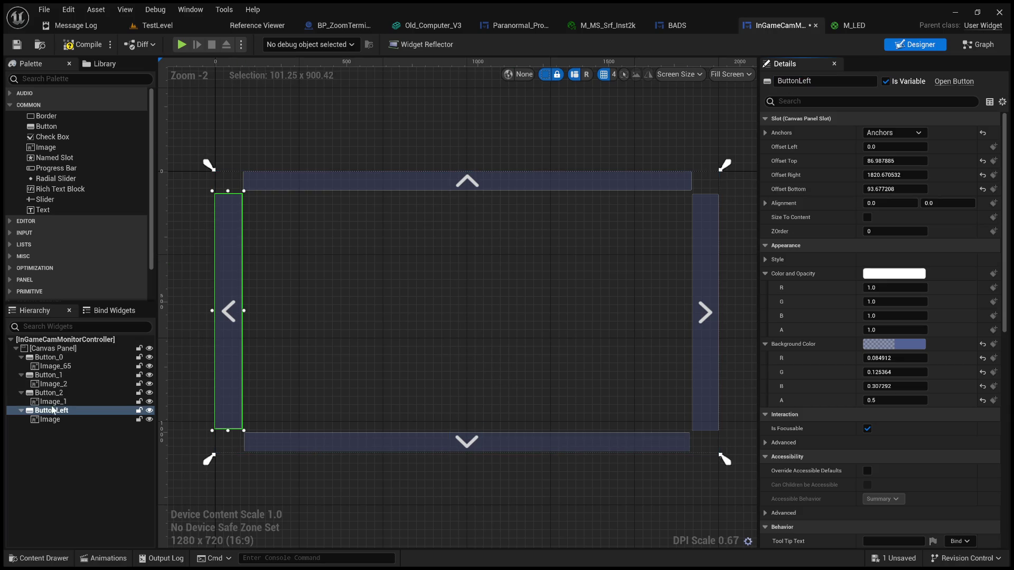
click(52, 392)
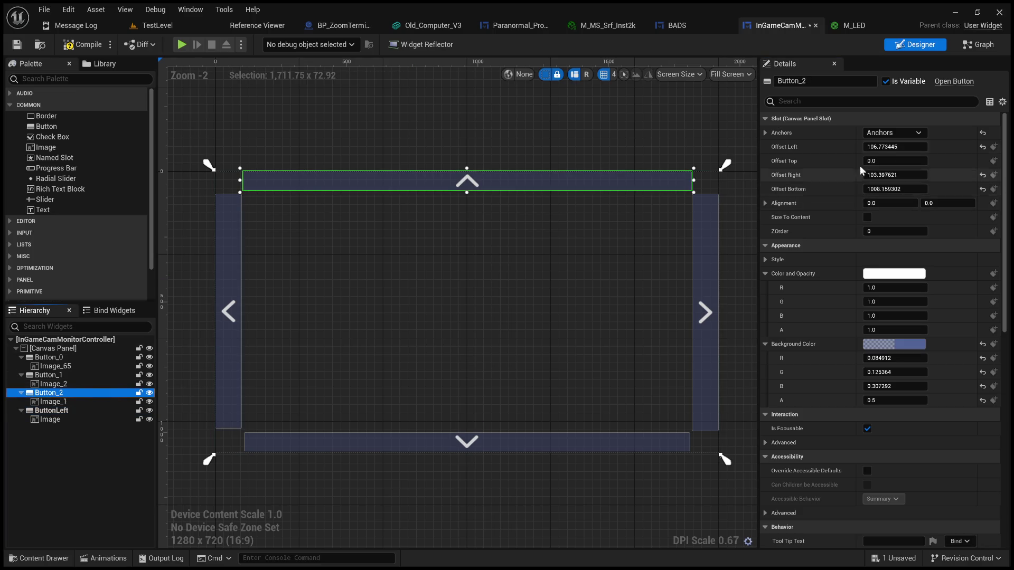
click(804, 80)
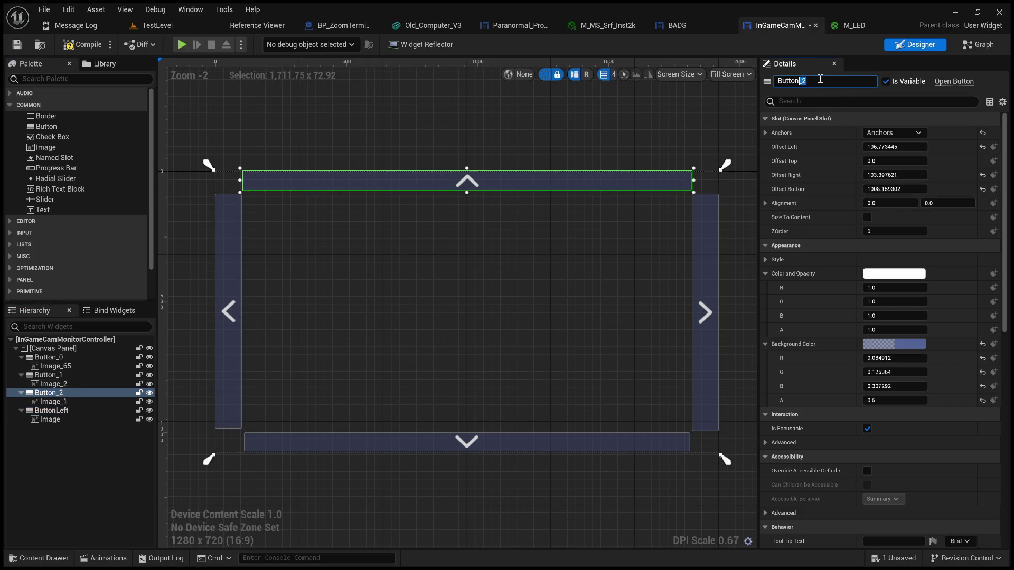
text(Top)
key(Return)
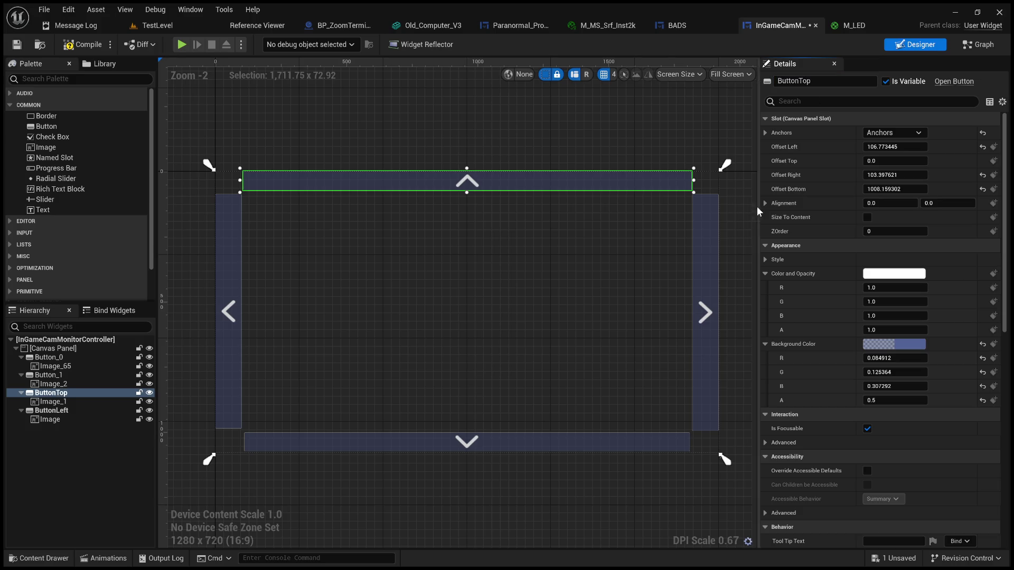
Step: Rename the right and bottom arrow widgets to ButtonRight and ButtonBottom
click(706, 245)
click(821, 81)
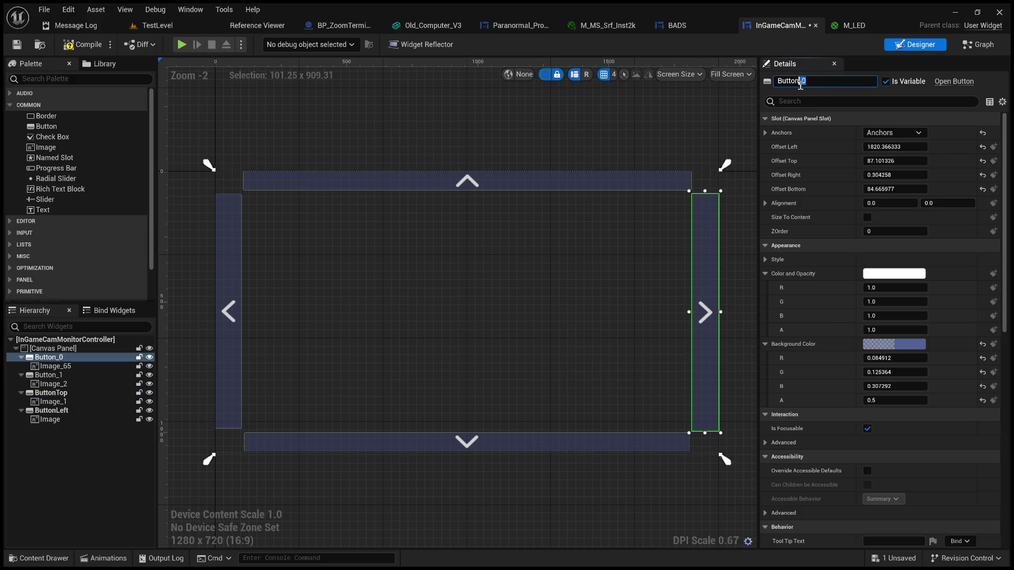
text(ht)
key(Return)
click(530, 442)
click(802, 81)
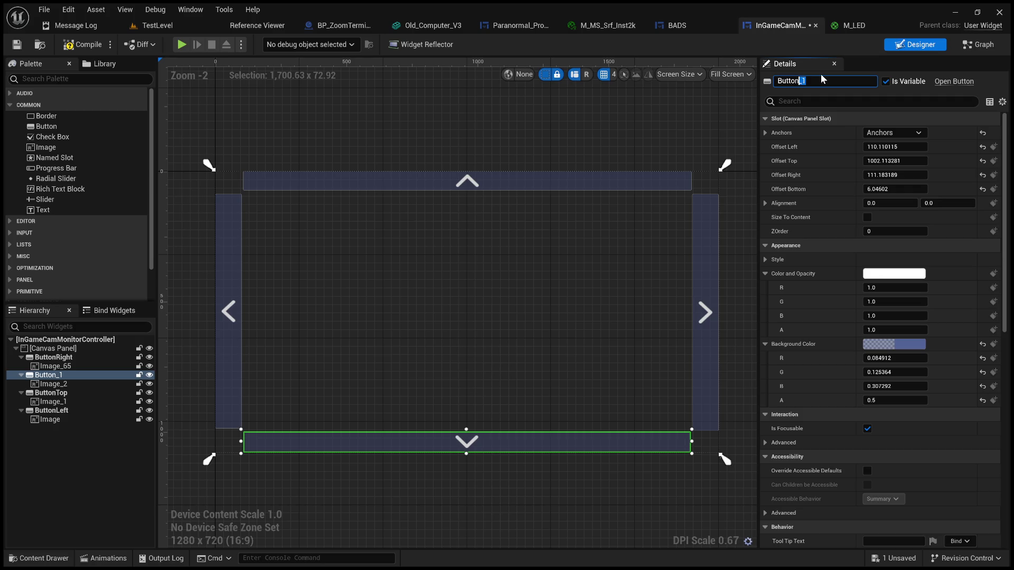
text(m)
key(Return)
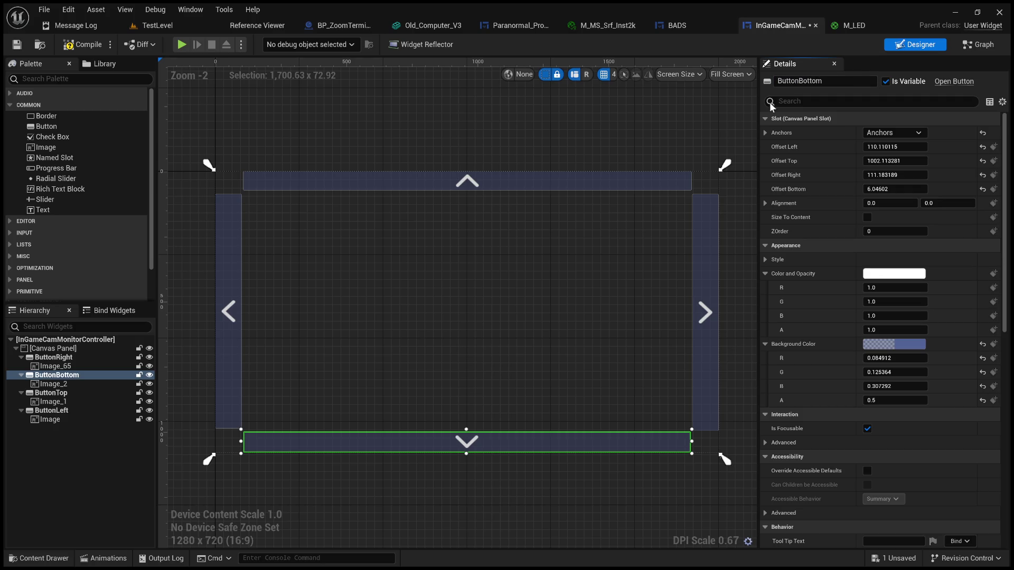
click(983, 45)
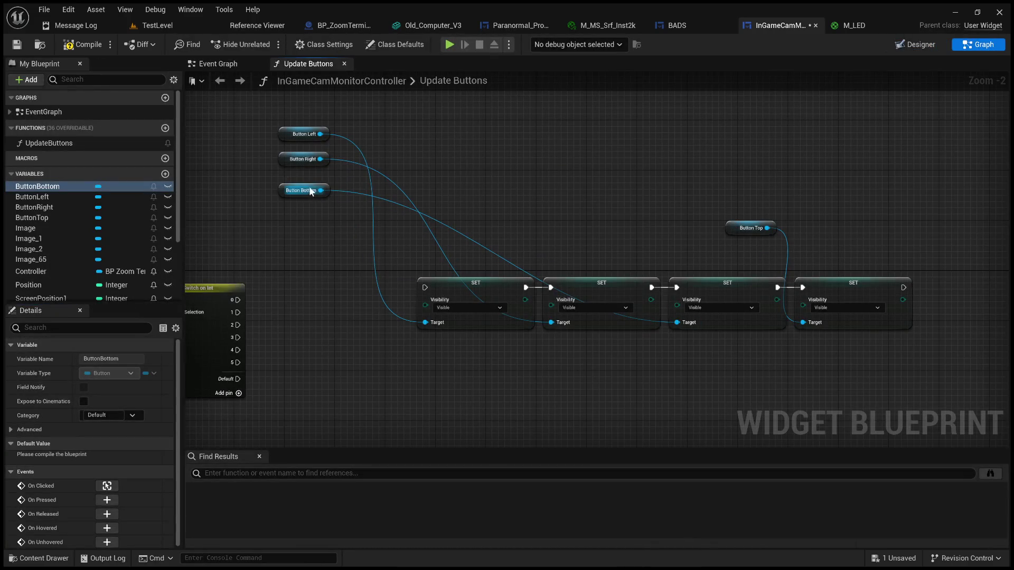
Step: Line up the Bottom, Right, Top and Left button getters above their SET nodes and wire Switch case 0 into the chain
mouse_move(310, 192)
mouse_down()
mouse_move(617, 188)
mouse_move(670, 234)
mouse_up()
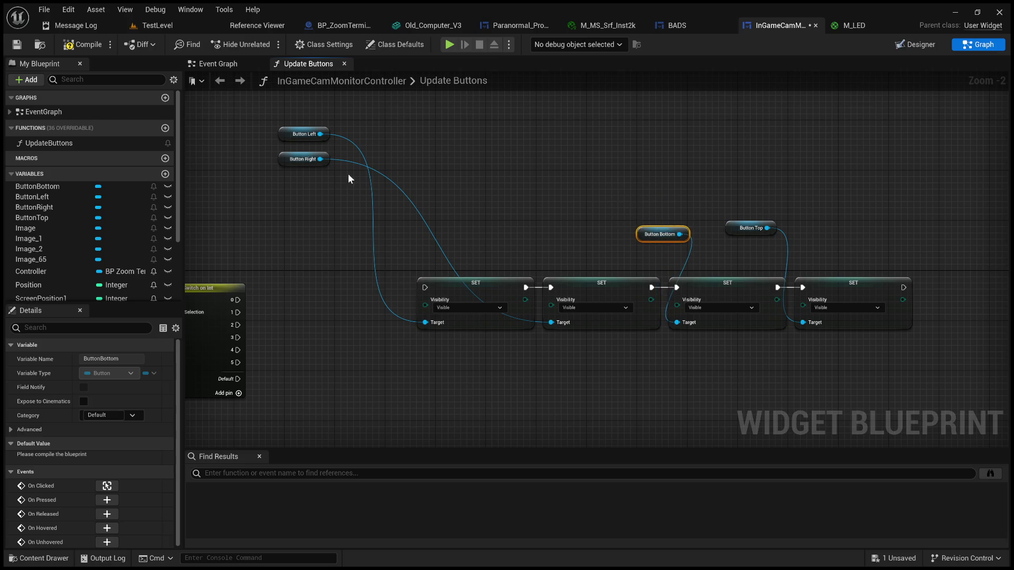
mouse_move(305, 159)
mouse_down()
mouse_move(532, 197)
mouse_move(526, 228)
mouse_up()
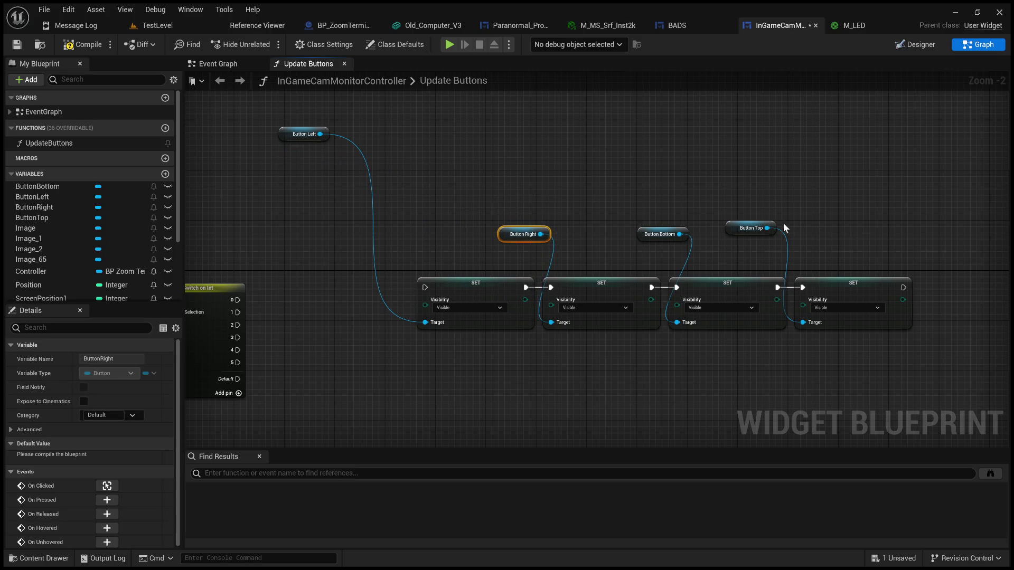
drag(765, 228, 790, 234)
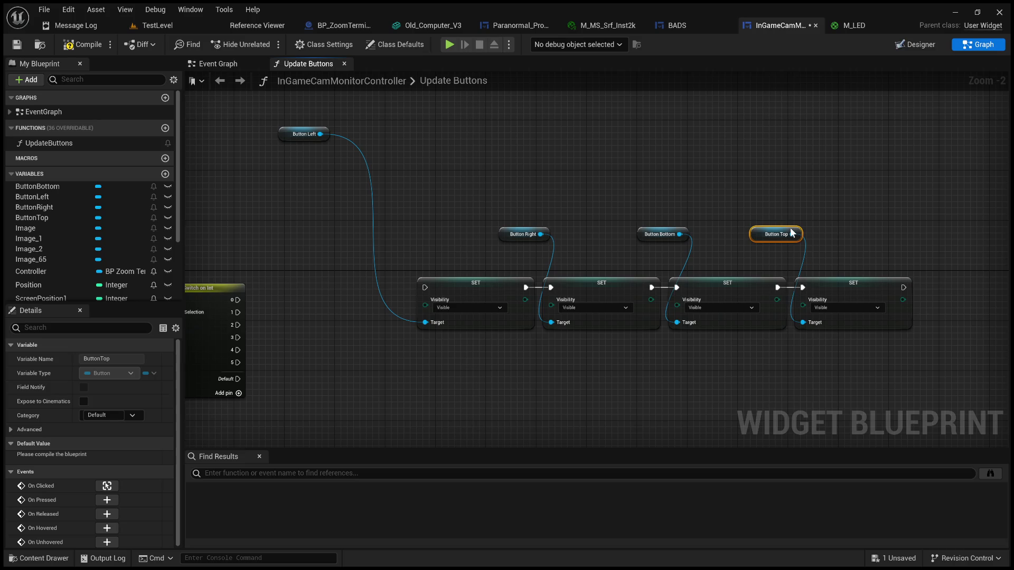
drag(312, 130, 387, 217)
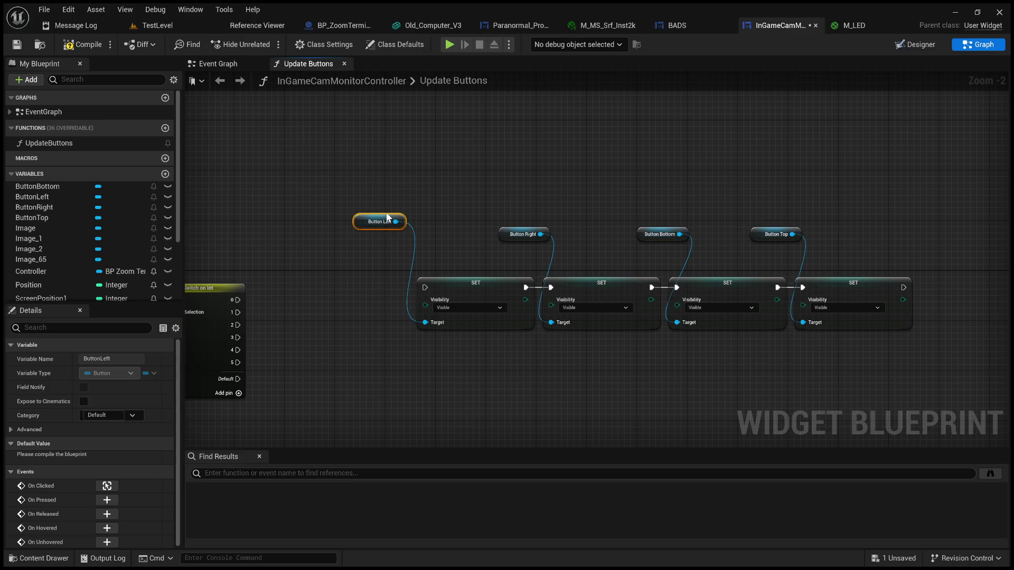
drag(236, 300, 425, 287)
mouse_move(369, 324)
mouse_down()
mouse_move(433, 329)
mouse_move(359, 318)
mouse_up()
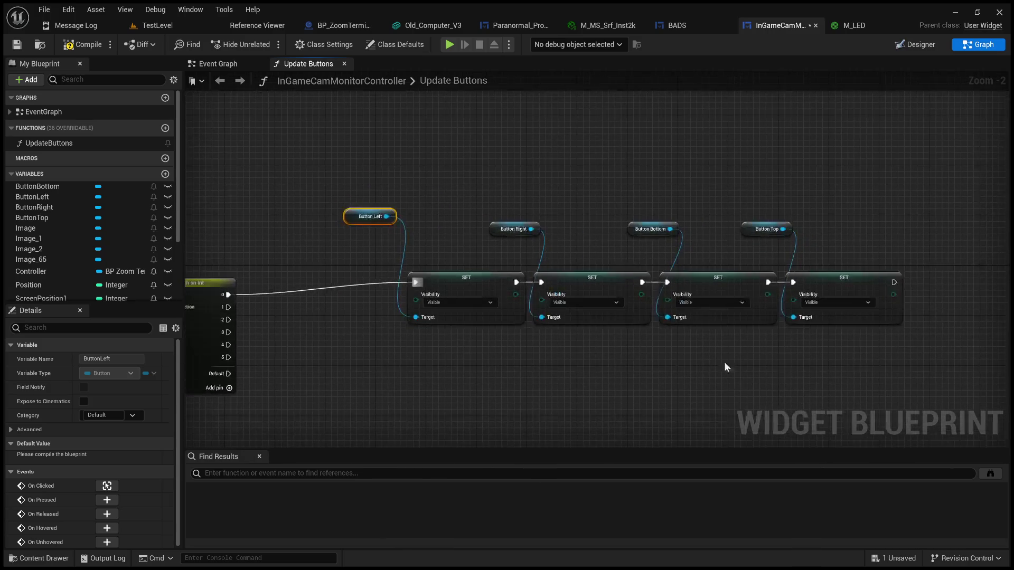
drag(376, 213, 378, 228)
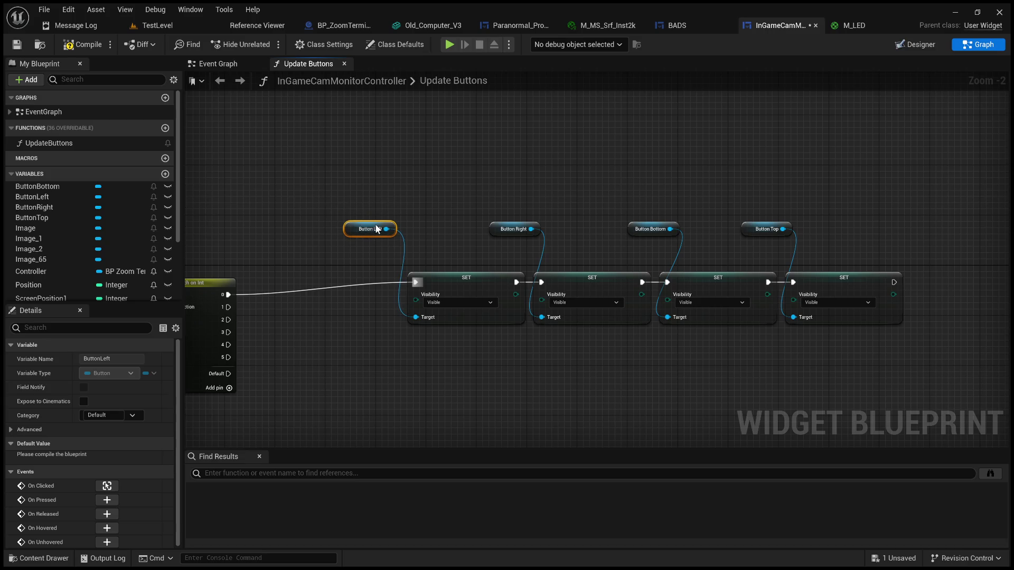
click(371, 185)
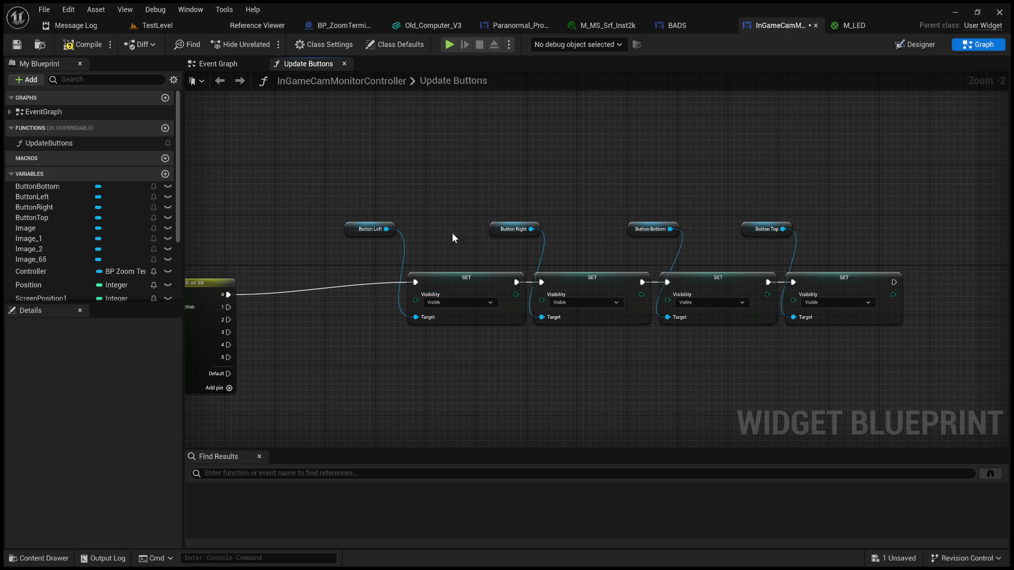
Step: Set ButtonTop and ButtonLeft visibility to Hidden in the case 0 chain
click(831, 301)
click(828, 321)
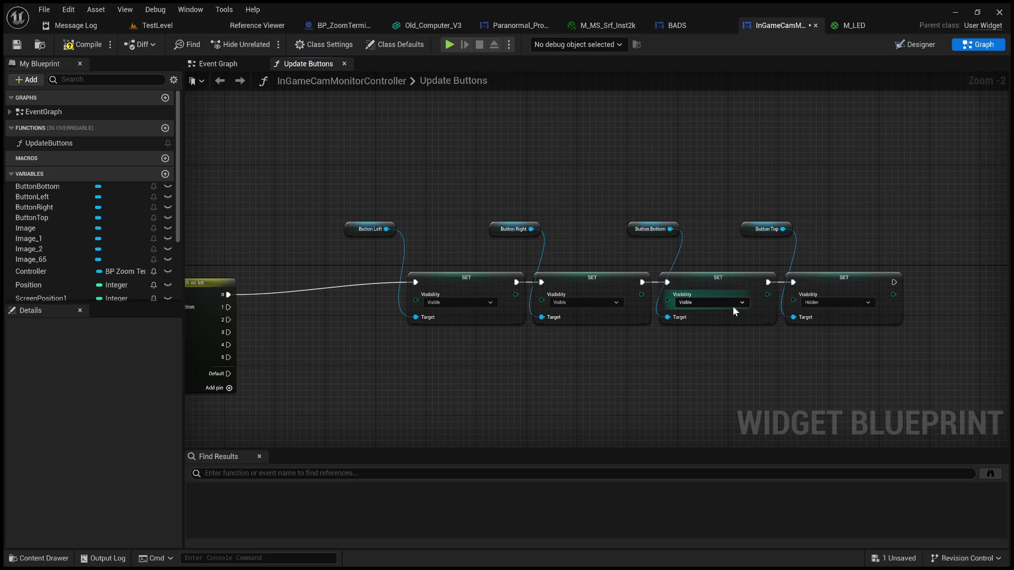
click(452, 302)
click(438, 321)
Step: Copy the getter and SET chain, paste it below the first row, and wire Switch case 1 to it
mouse_move(977, 346)
mouse_down()
mouse_move(395, 227)
mouse_move(345, 194)
mouse_up()
key(ctrl+c)
key(ctrl+v)
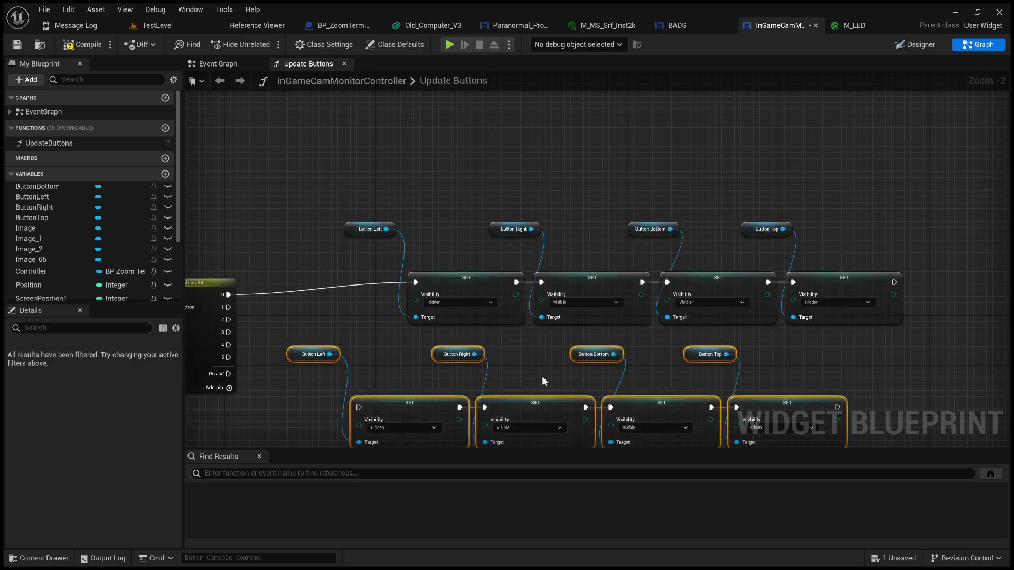
drag(541, 376, 489, 288)
mouse_move(501, 324)
mouse_down()
mouse_move(604, 324)
mouse_move(560, 319)
mouse_up()
click(276, 243)
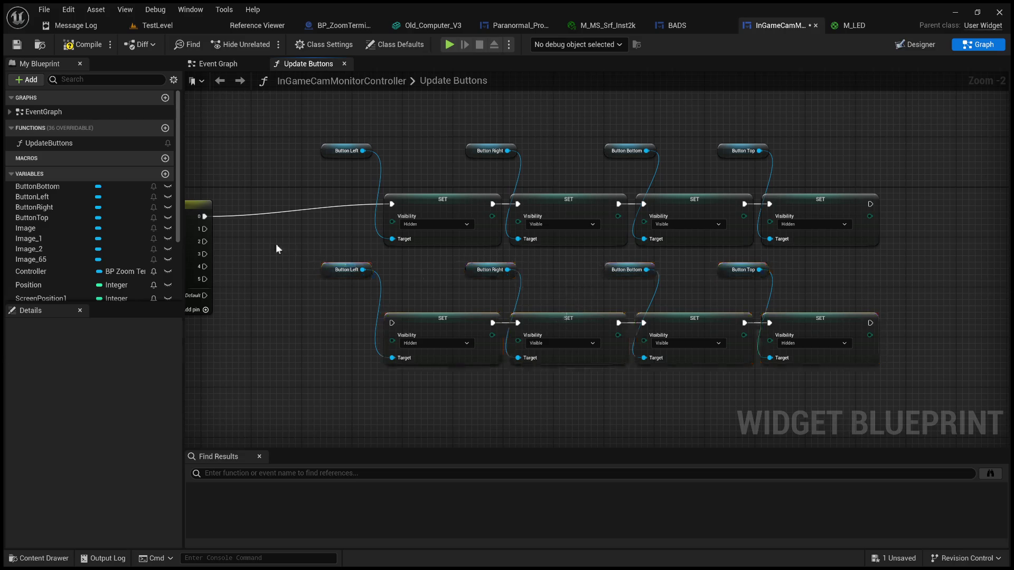
mouse_move(205, 229)
mouse_down()
mouse_move(351, 337)
mouse_move(395, 333)
mouse_move(392, 324)
mouse_up()
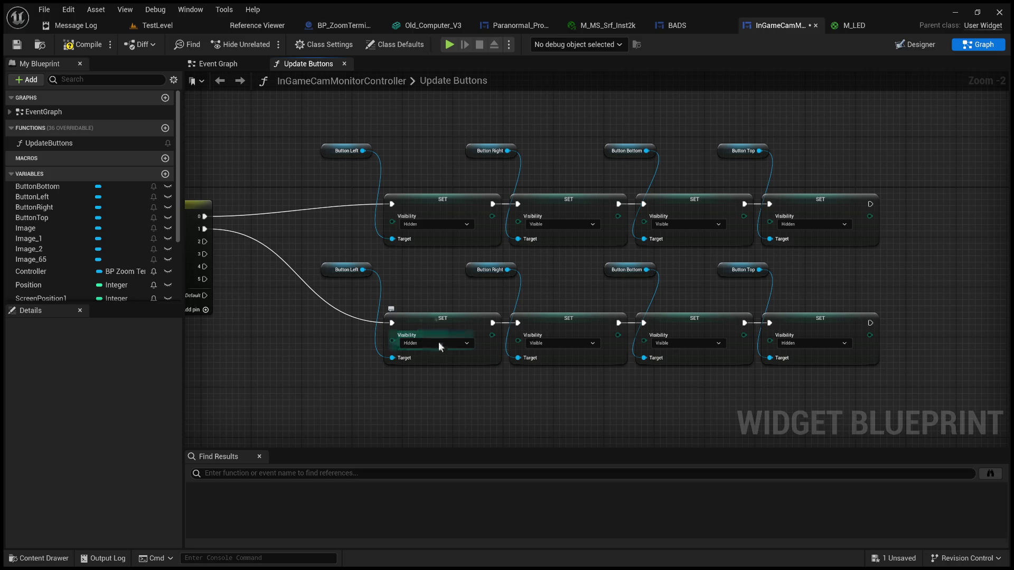
Step: Make ButtonLeft Visible in the case 1 chain
click(423, 343)
click(422, 352)
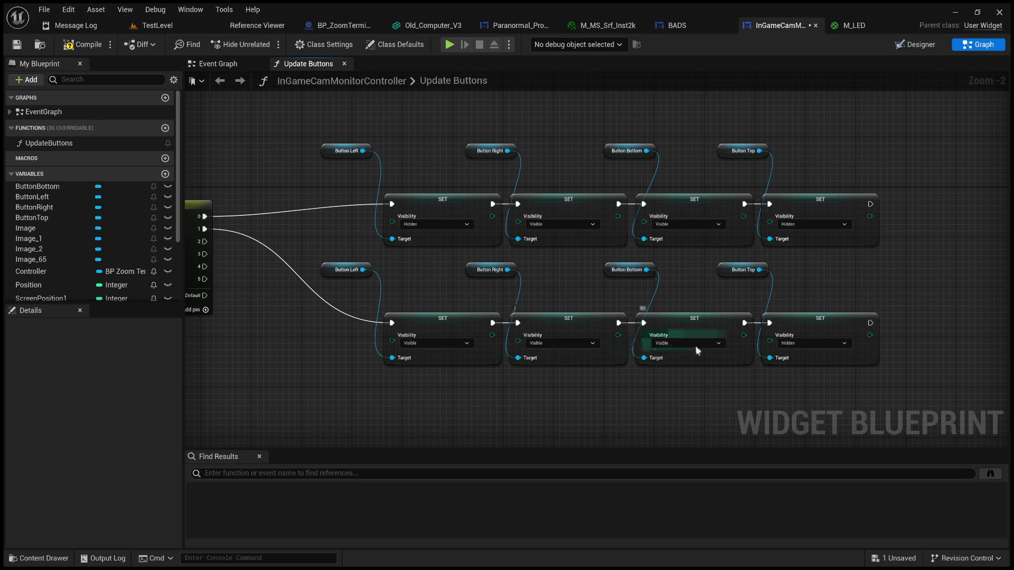
mouse_move(673, 289)
mouse_down()
mouse_move(718, 256)
mouse_move(729, 218)
mouse_up()
drag(540, 381, 551, 309)
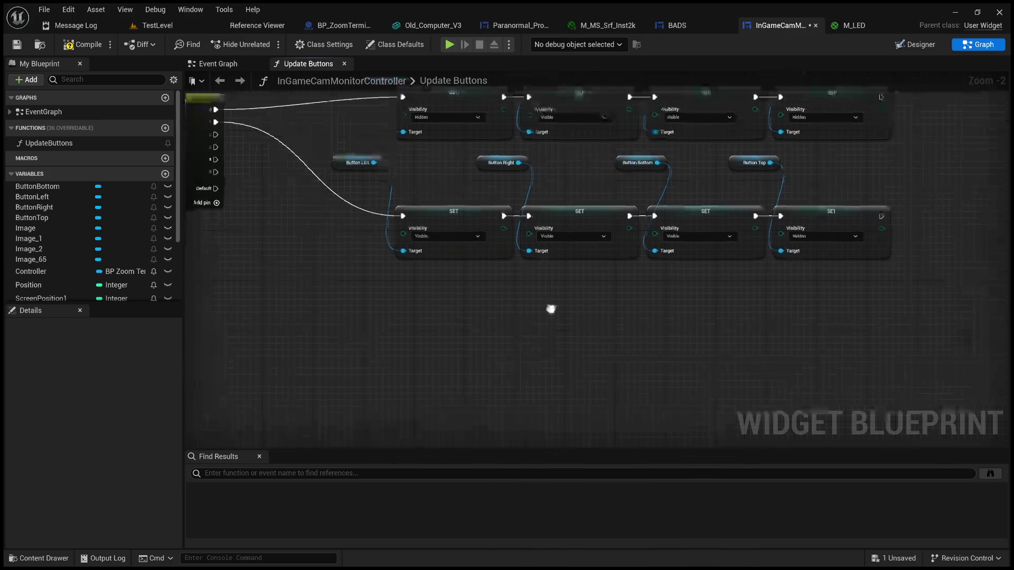
Step: Duplicate the second chain and its getters with Ctrl+D
mouse_move(930, 301)
mouse_down()
mouse_move(362, 192)
mouse_move(328, 153)
mouse_up()
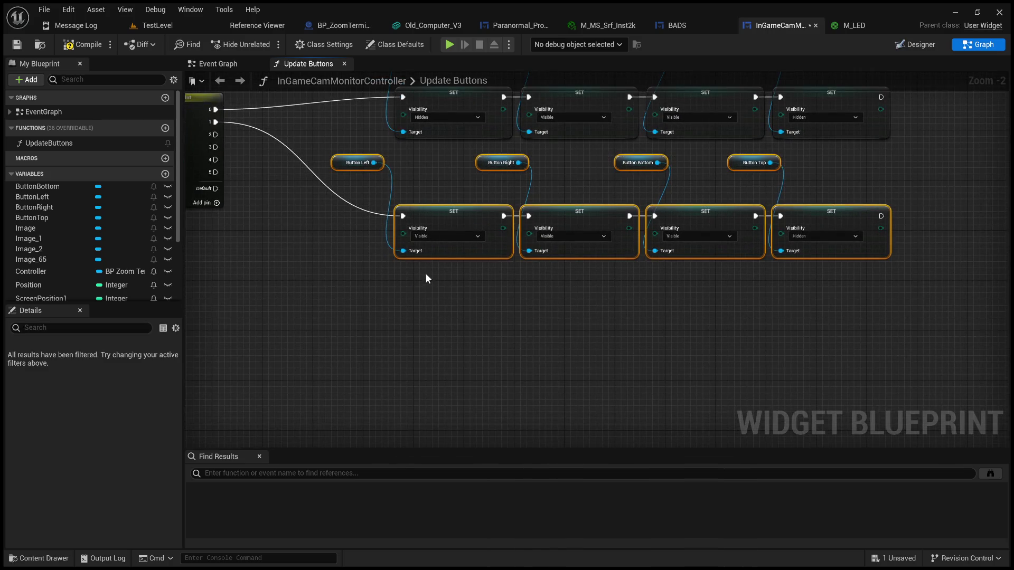
key(ctrl+d)
drag(552, 391, 534, 353)
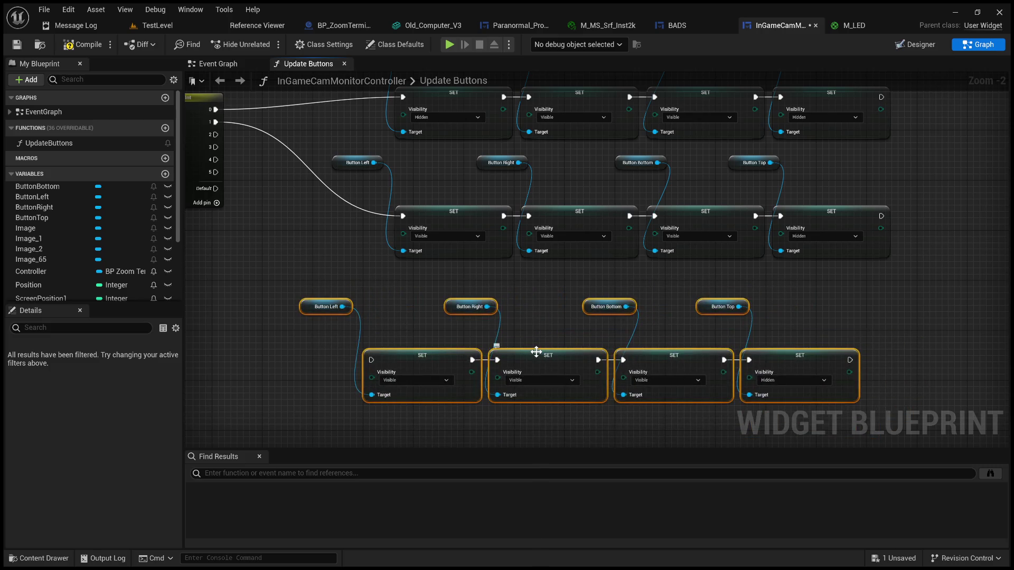
Step: Delete the stray copy, wire Switch case 2 to the second chain, and paste a new chain below
key(Delete)
mouse_move(216, 135)
mouse_down()
mouse_move(404, 228)
mouse_move(394, 228)
mouse_up()
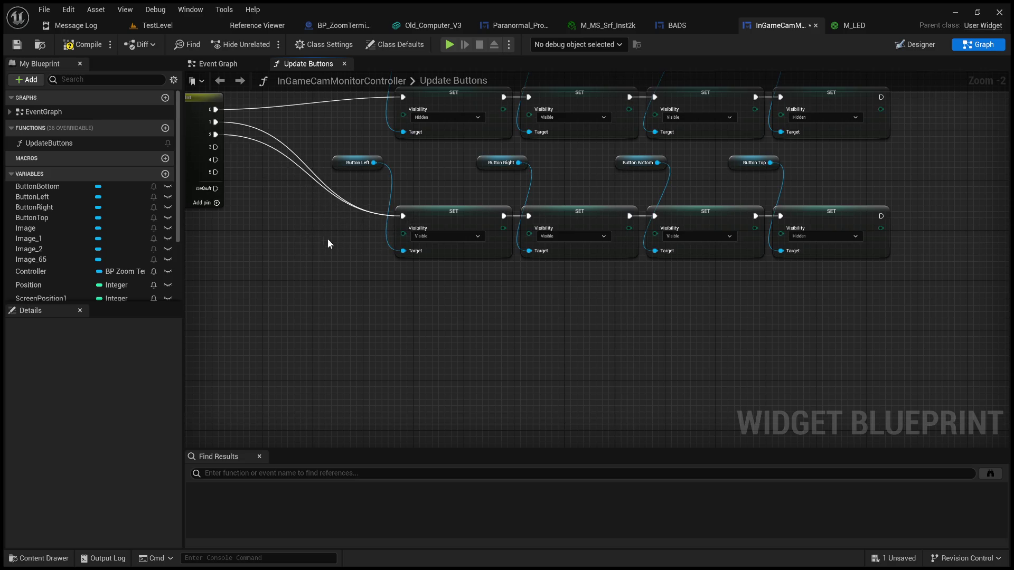
key(ctrl+v)
mouse_move(392, 369)
mouse_down()
mouse_move(535, 376)
mouse_move(506, 363)
mouse_up()
click(377, 320)
drag(398, 258, 514, 252)
Step: Wire Switch case 3 to the third chain and set its ButtonRight visibility to Hidden
mouse_move(265, 165)
mouse_down()
mouse_move(287, 220)
mouse_move(452, 373)
mouse_move(405, 315)
mouse_move(382, 318)
mouse_up()
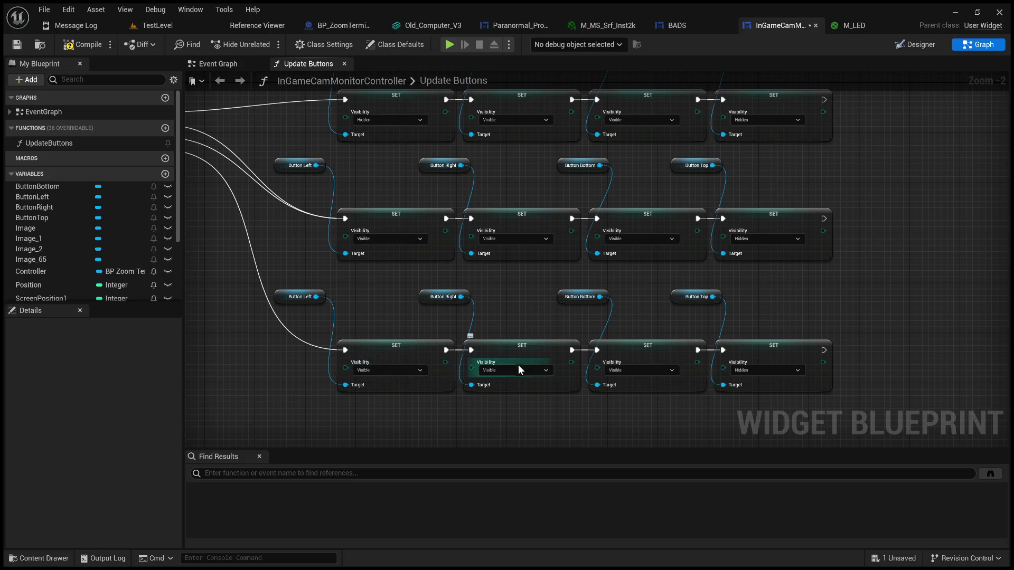
click(497, 370)
click(492, 391)
drag(525, 333, 443, 319)
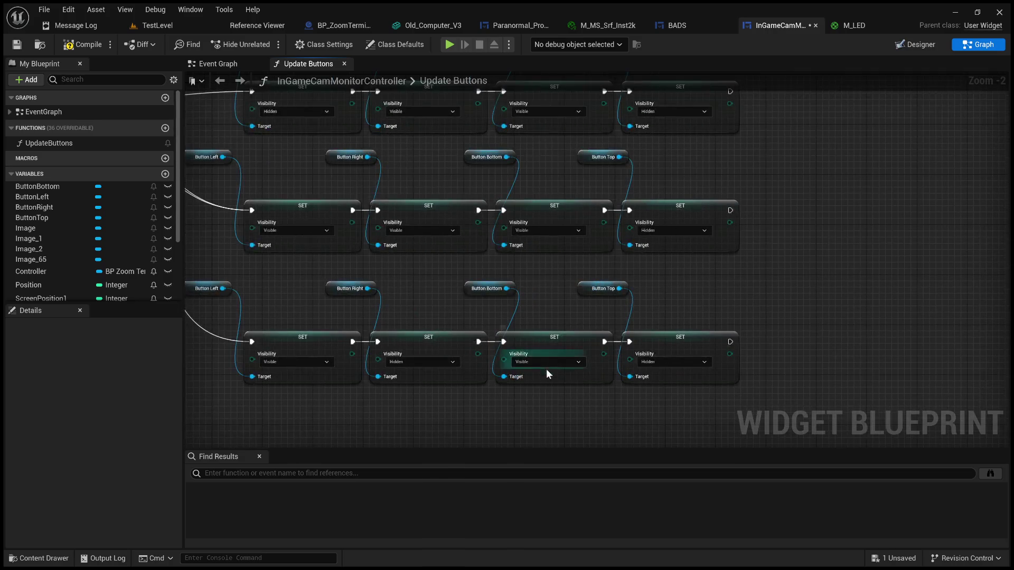
drag(524, 299, 543, 306)
scroll(544, 306, down, 3)
mouse_move(487, 388)
mouse_down()
mouse_move(527, 290)
mouse_move(480, 414)
mouse_move(473, 314)
mouse_up()
scroll(501, 291, up, 2)
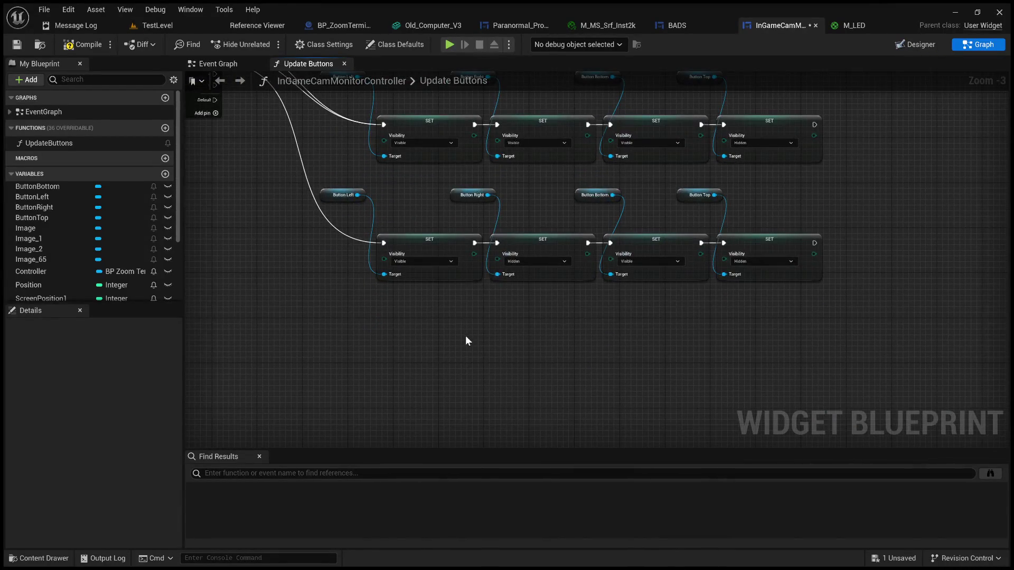
key(ctrl+v)
Step: Align the fourth chain under the others and wire Switch case 4 to it
drag(472, 367, 529, 361)
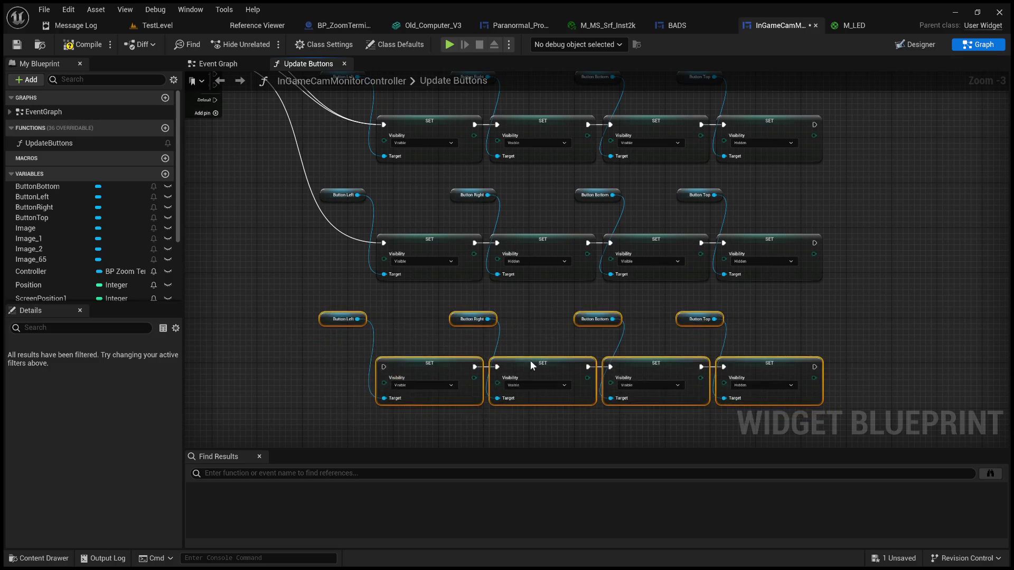
click(454, 338)
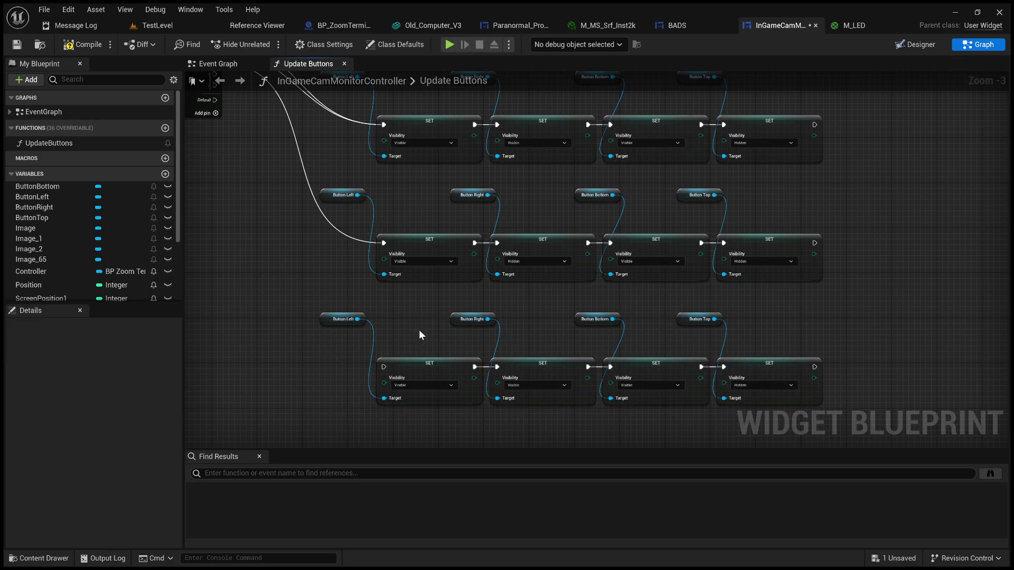
drag(413, 302, 508, 388)
mouse_move(317, 165)
mouse_down()
mouse_move(384, 465)
mouse_move(466, 261)
mouse_move(480, 256)
mouse_up()
Step: Set ButtonLeft and ButtonBottom to Hidden in the fourth chain
scroll(480, 257, up, 3)
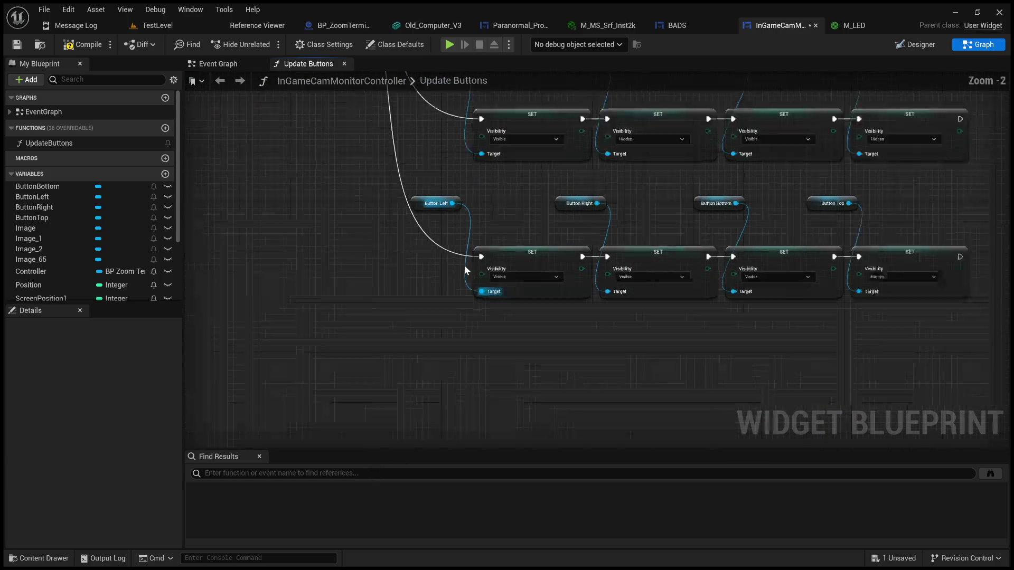
click(556, 284)
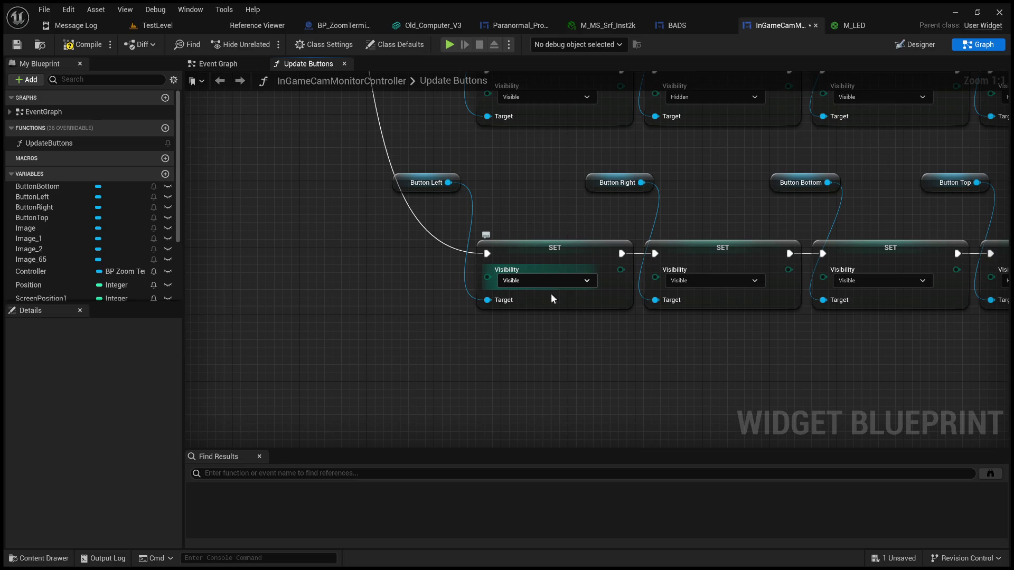
click(550, 293)
drag(553, 326, 479, 379)
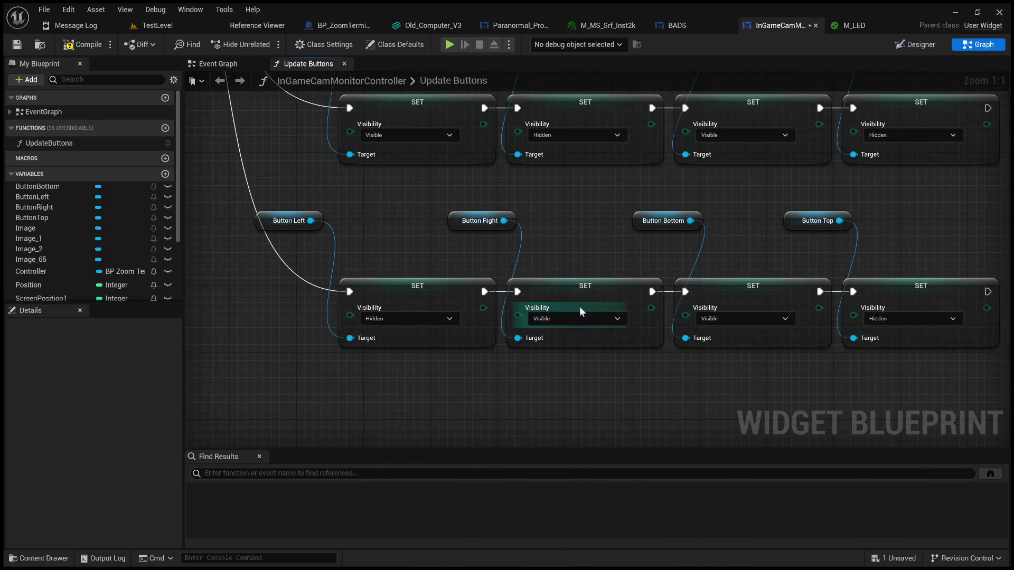
drag(578, 322, 468, 236)
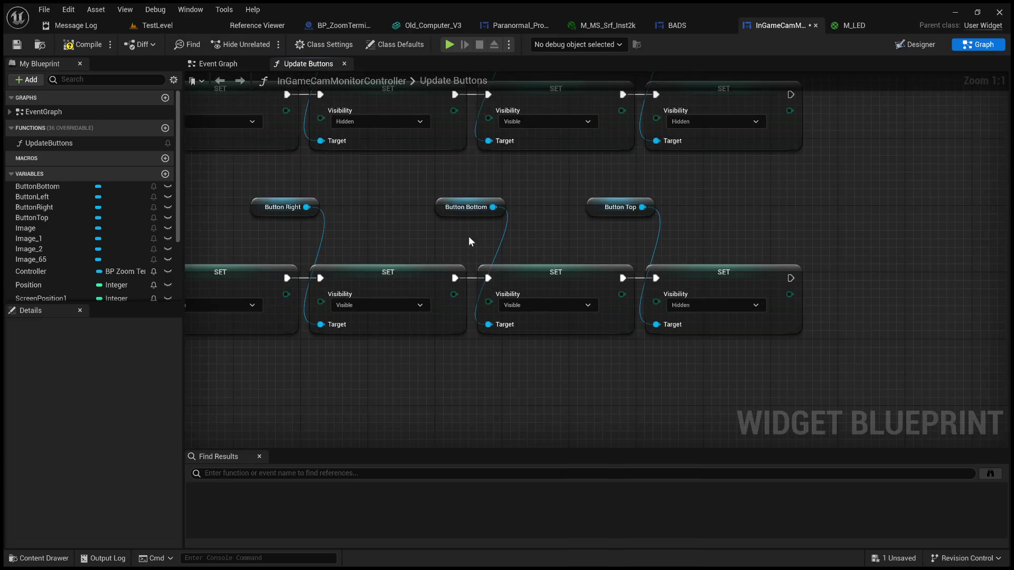
click(542, 309)
click(525, 327)
drag(635, 298, 533, 299)
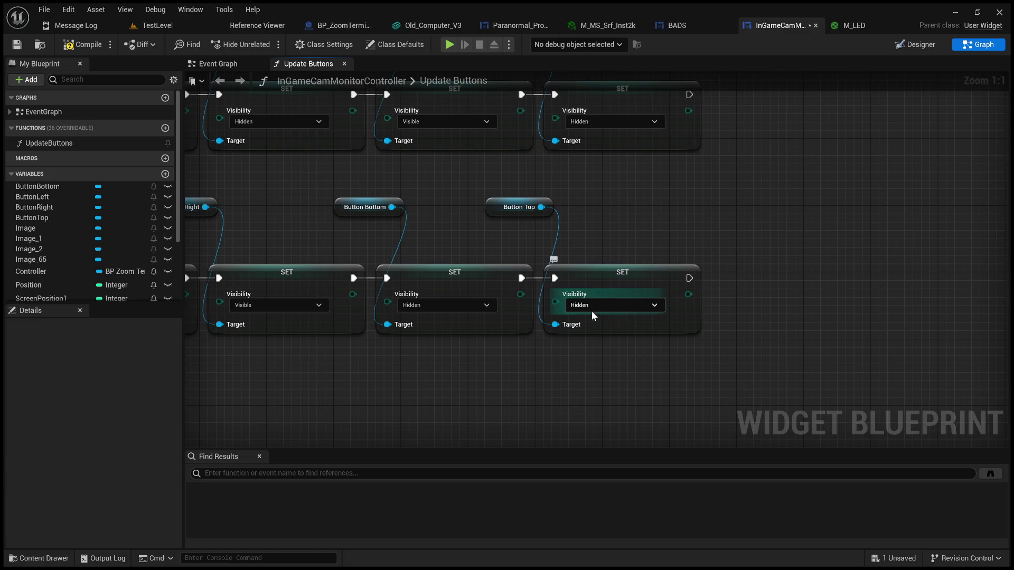
scroll(478, 356, down, 4)
drag(477, 357, 558, 320)
Step: Copy the bottom chain as a fifth row and wire the Switch's new output to it
mouse_move(676, 344)
mouse_down()
mouse_move(321, 226)
mouse_move(315, 236)
mouse_up()
key(ctrl+c)
key(ctrl+v)
drag(417, 374, 474, 371)
click(375, 334)
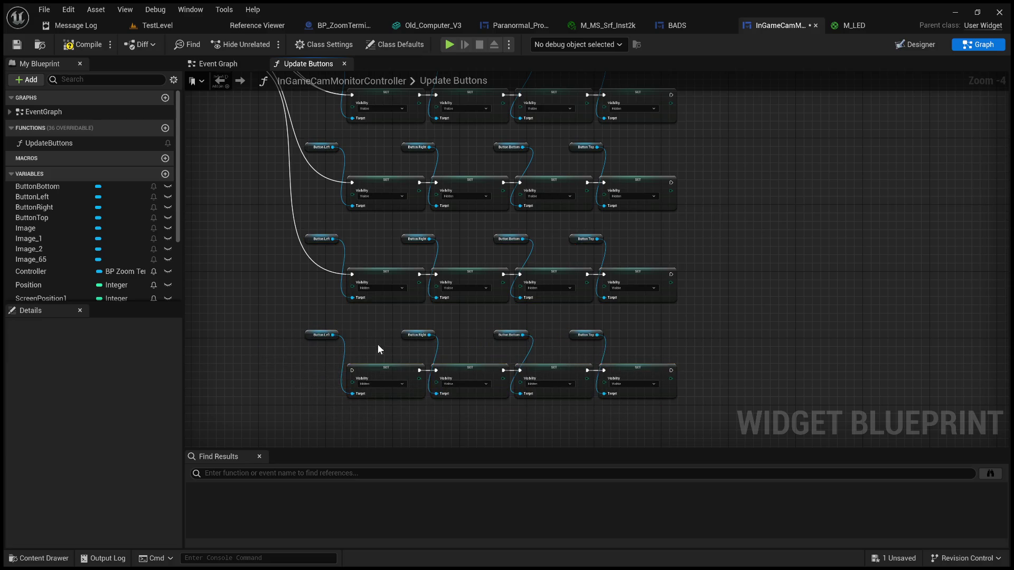
scroll(377, 343, up, 4)
scroll(390, 346, down, 5)
scroll(406, 346, up, 1)
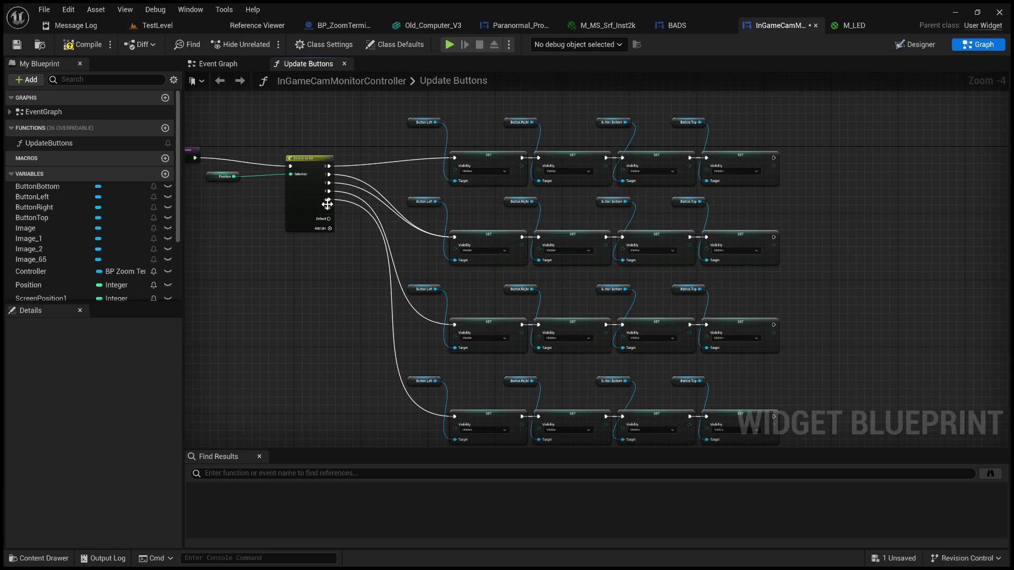
mouse_move(328, 209)
mouse_down()
mouse_move(403, 470)
mouse_move(460, 239)
mouse_move(454, 209)
mouse_up()
Step: Make Button Left Visible and Button Right Hidden in the new row
scroll(455, 208, up, 4)
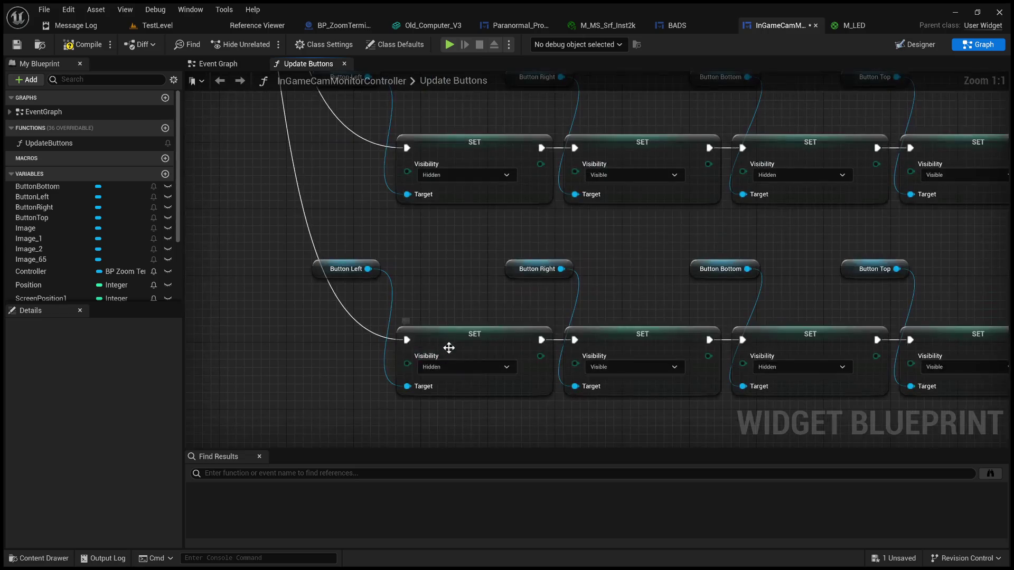
click(471, 368)
click(438, 379)
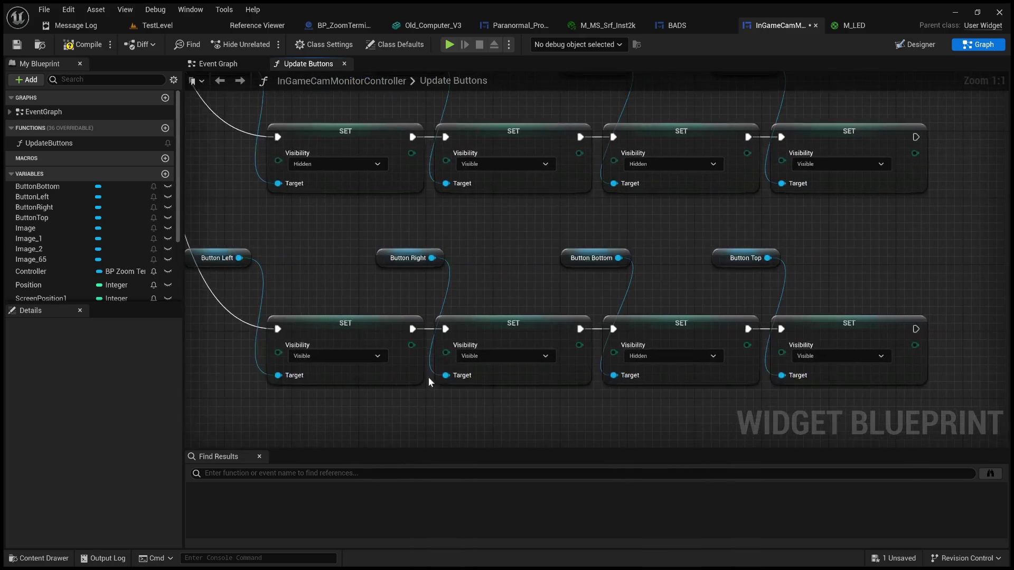
click(505, 357)
click(482, 376)
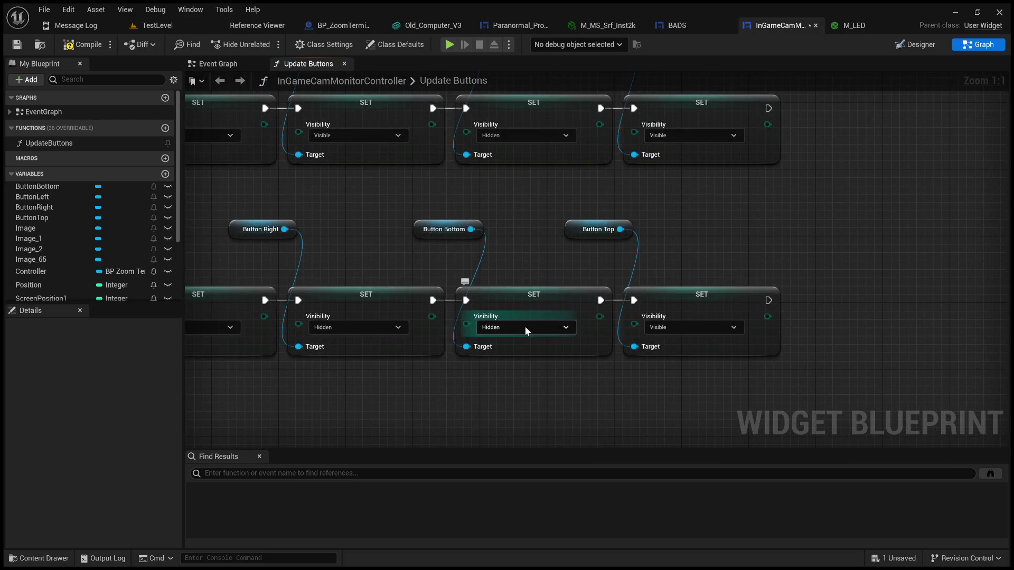
drag(550, 268, 486, 290)
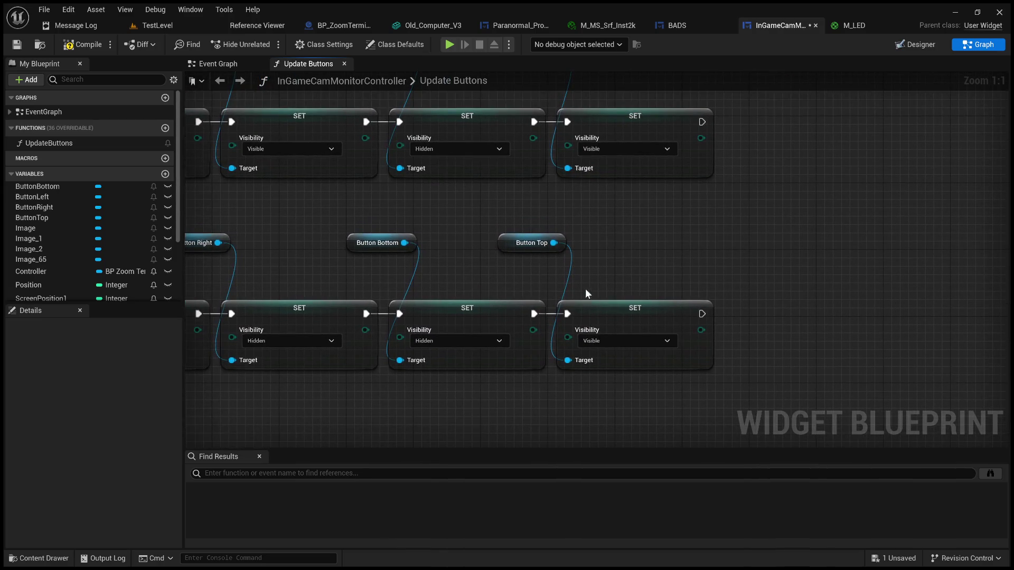
Step: Compile and save the widget blueprint, then return to the Event Graph
click(83, 44)
click(17, 44)
scroll(278, 270, down, 6)
click(239, 62)
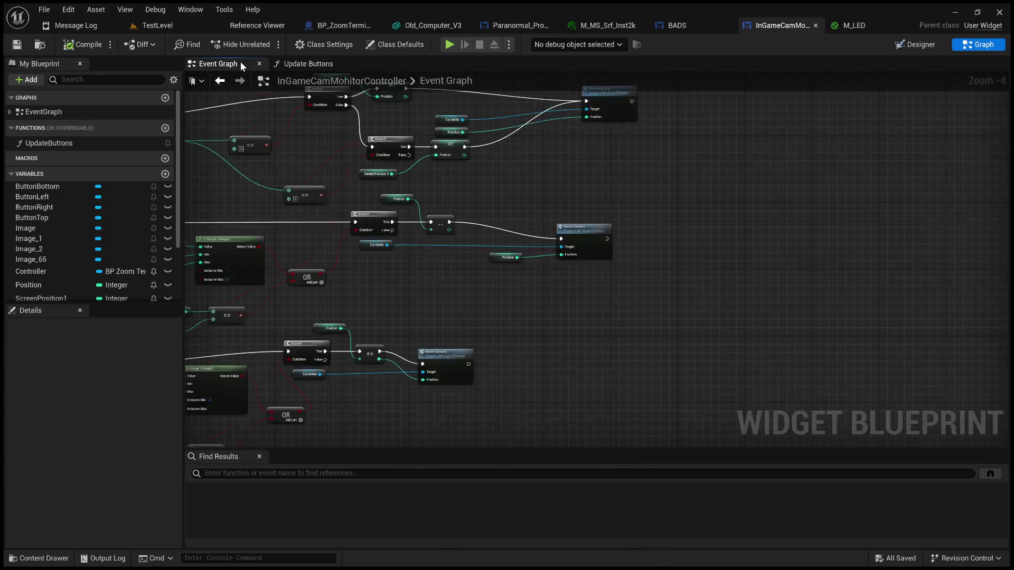
Step: Add an Update Buttons call and chain a copy after the lower Move Camera node
drag(550, 328, 590, 344)
mouse_move(46, 143)
mouse_down()
mouse_move(675, 257)
mouse_move(665, 250)
mouse_move(699, 254)
mouse_move(744, 229)
mouse_up()
scroll(650, 248, up, 5)
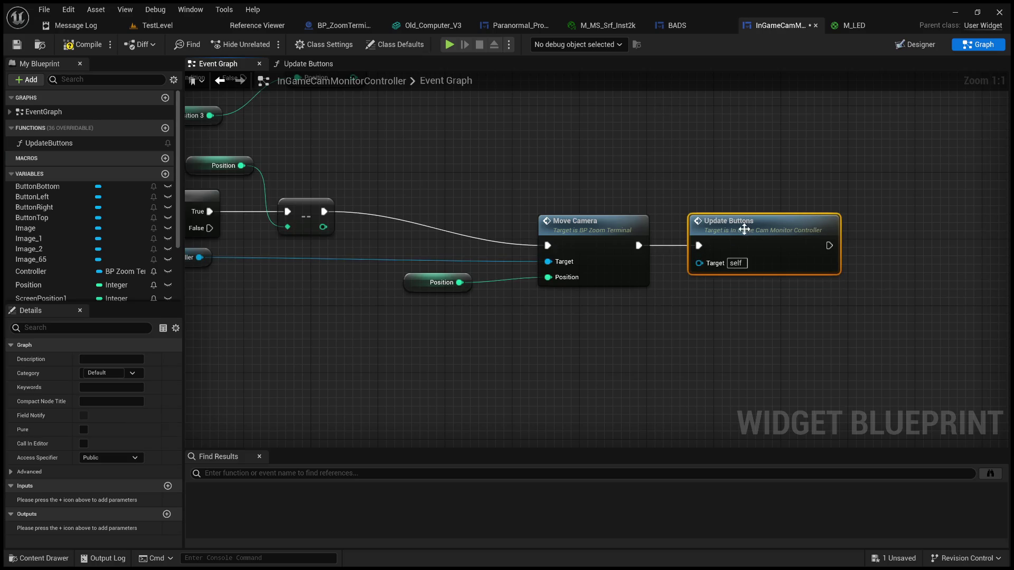
scroll(718, 268, down, 6)
key(ctrl+c)
key(ctrl+v)
mouse_move(645, 359)
mouse_down()
mouse_move(591, 344)
mouse_move(615, 348)
mouse_up()
scroll(588, 354, up, 5)
drag(647, 327, 640, 319)
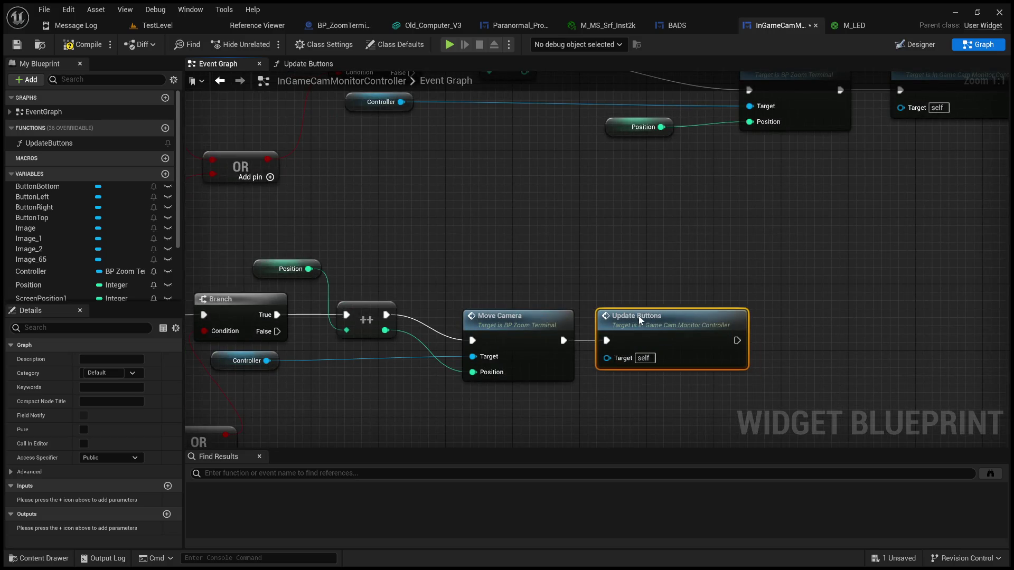
scroll(640, 319, down, 6)
click(649, 299)
Step: Paste two more Update Buttons nodes and wire them after the remaining Move Camera nodes
scroll(650, 298, up, 4)
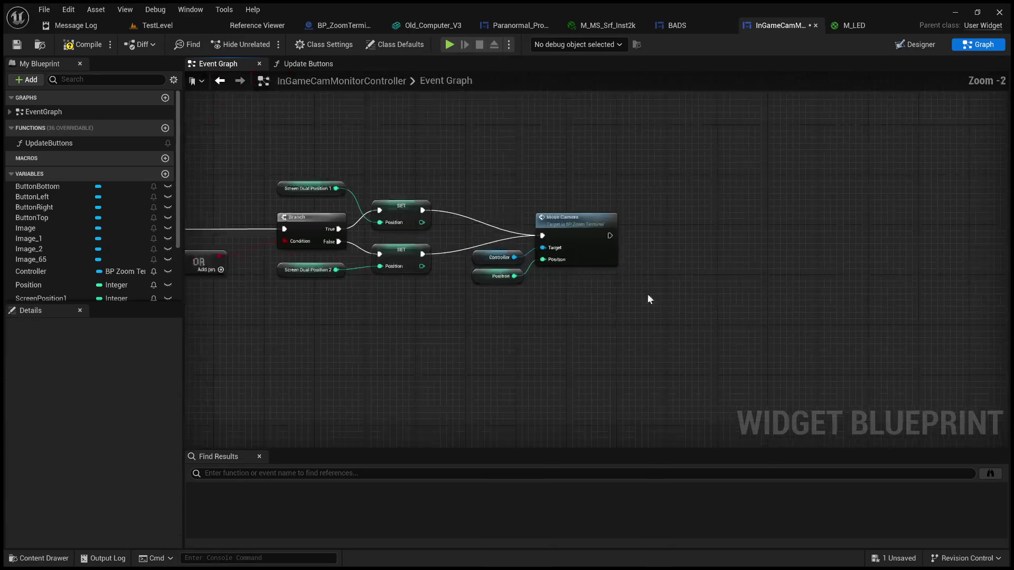
key(ctrl+v)
drag(686, 249, 662, 218)
drag(608, 236, 643, 236)
scroll(667, 267, down, 4)
scroll(657, 188, up, 2)
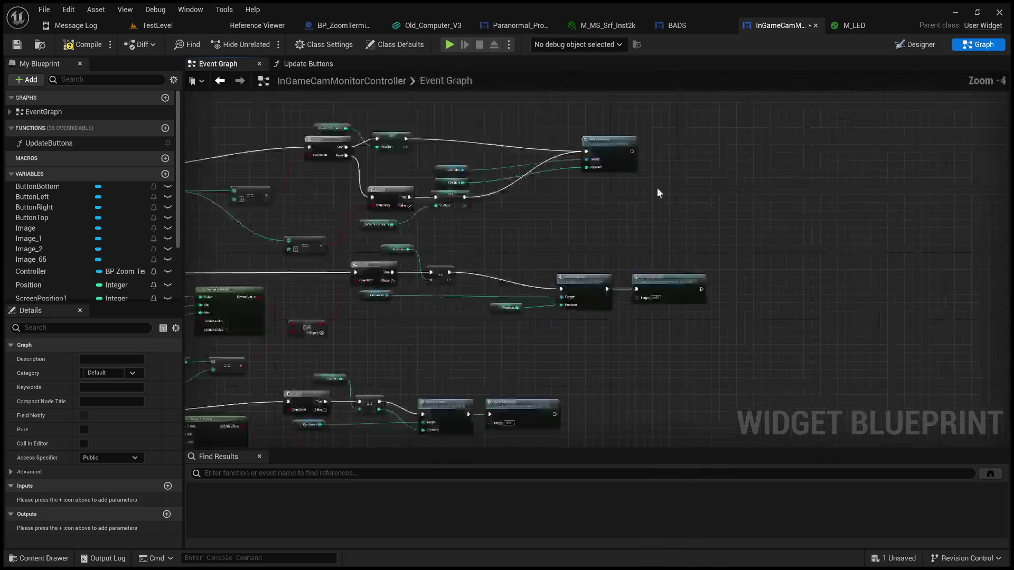
key(ctrl+v)
mouse_move(633, 151)
mouse_down()
mouse_move(676, 159)
mouse_move(670, 142)
mouse_up()
Step: Review the whole event graph and save the blueprint
scroll(670, 143, down, 3)
scroll(482, 337, up, 4)
scroll(622, 226, up, 2)
scroll(637, 197, down, 4)
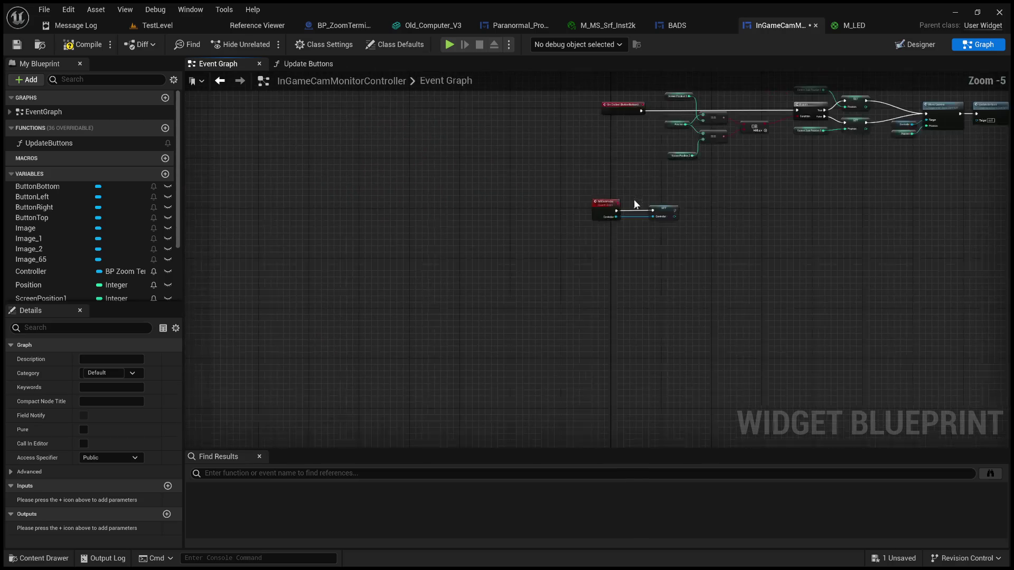
drag(688, 248, 554, 340)
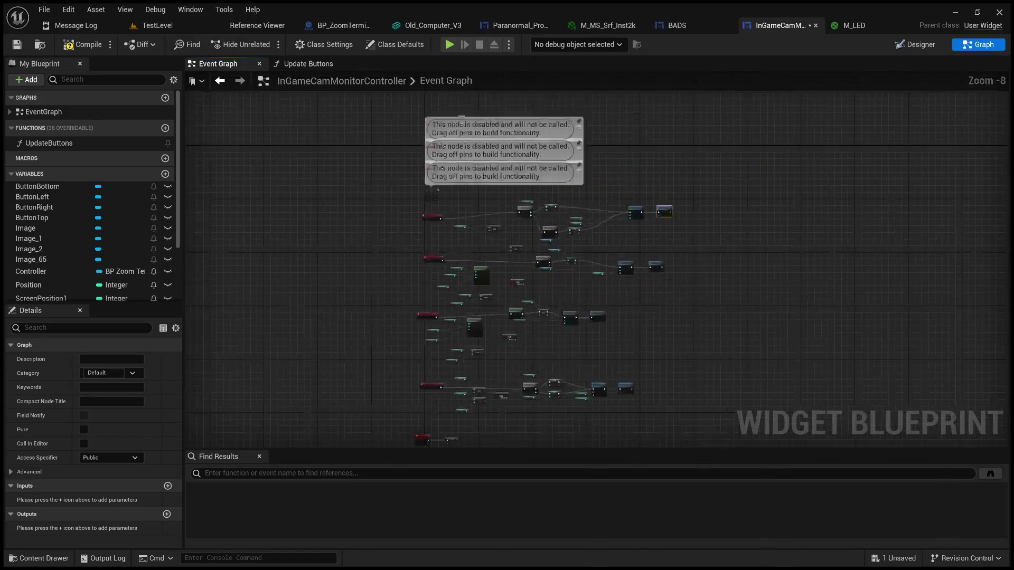
click(19, 46)
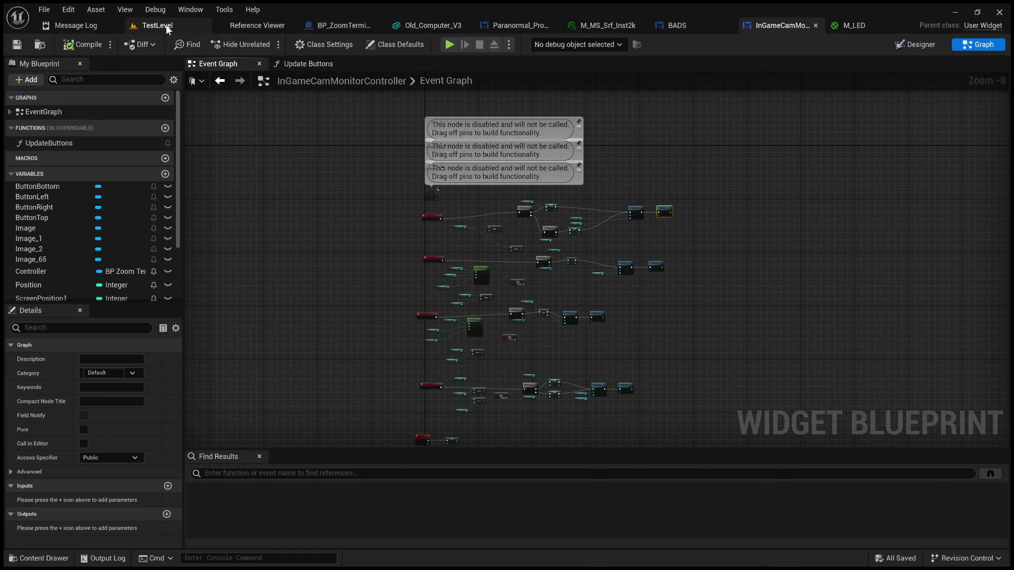
Step: Inspect the five visibility chains in the Update Buttons graph, then return to the TestLevel viewport
click(168, 27)
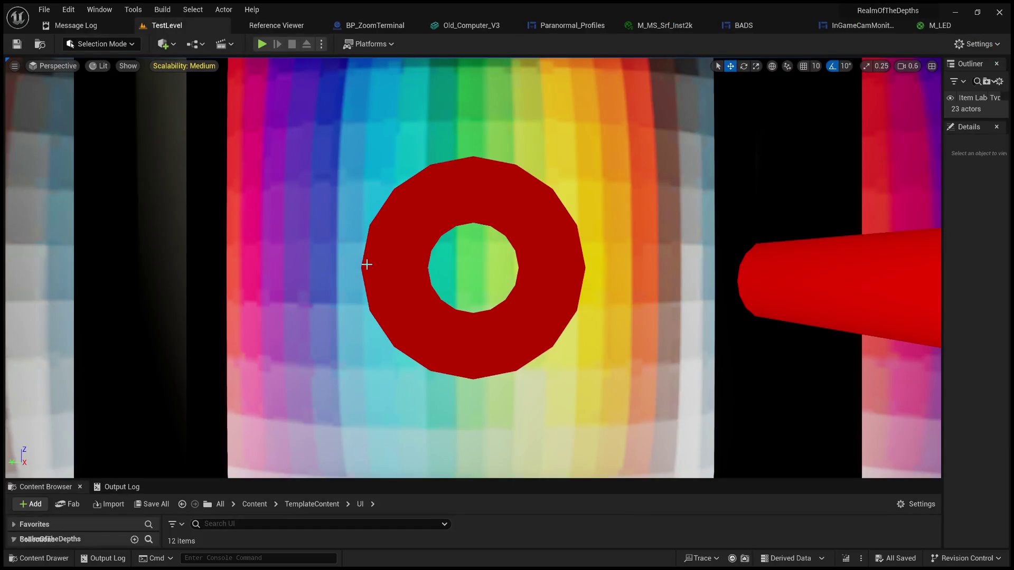
click(878, 28)
click(297, 64)
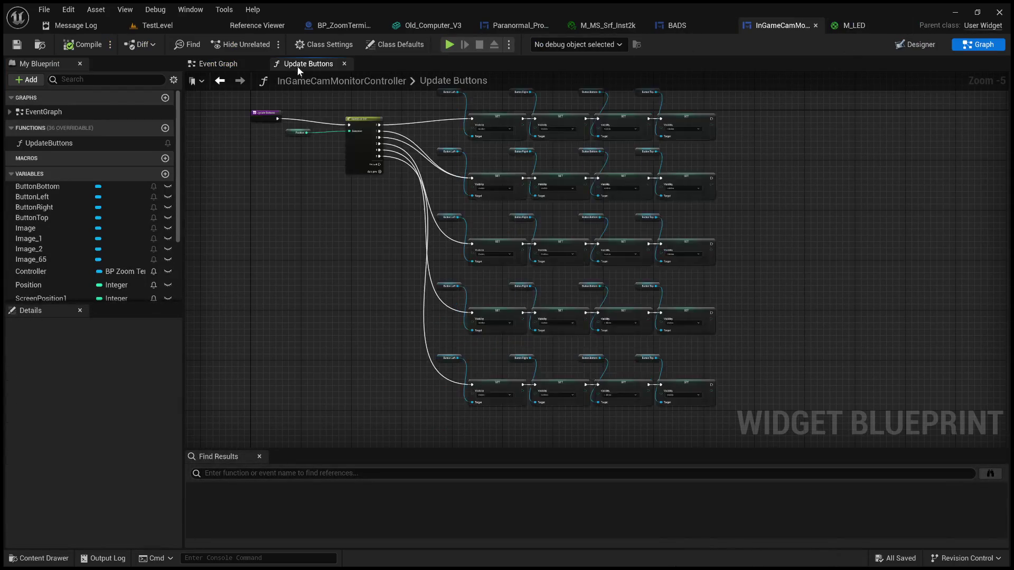
scroll(351, 299, down, 3)
drag(311, 275, 346, 266)
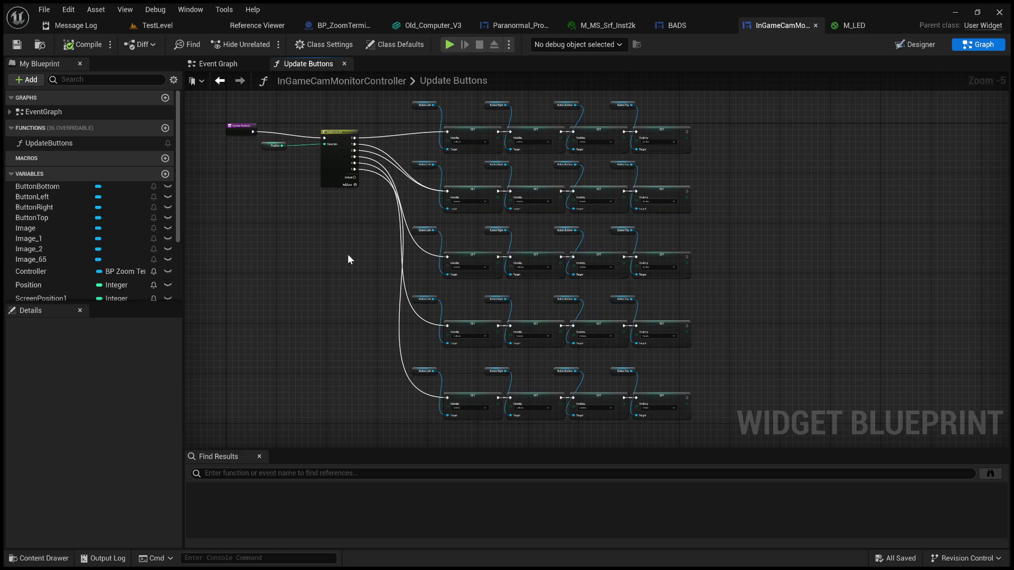
mouse_move(365, 261)
mouse_down()
mouse_move(396, 261)
mouse_move(300, 318)
mouse_move(401, 239)
mouse_move(422, 249)
mouse_up()
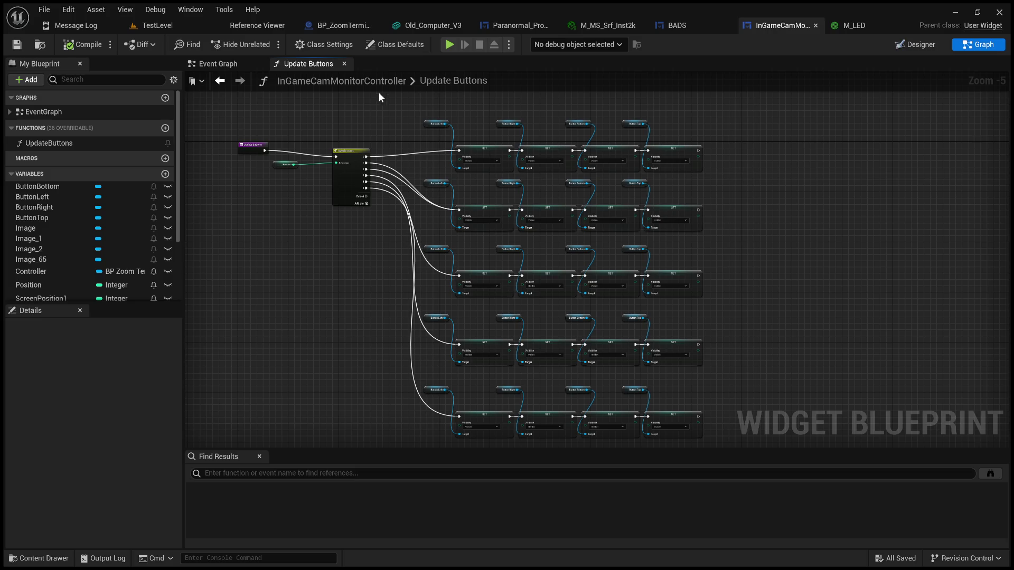
click(174, 28)
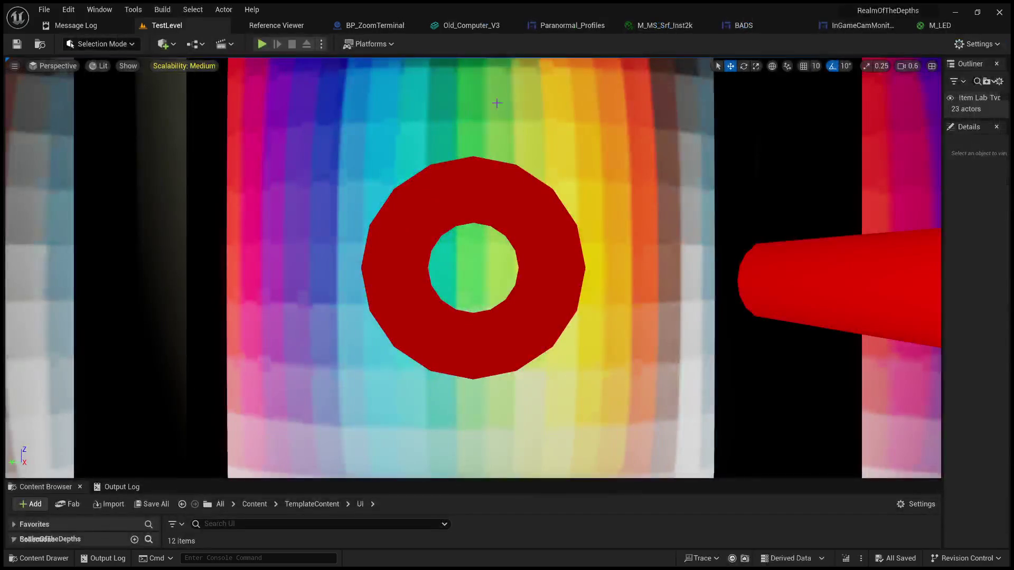
Step: Play the level full screen, advance three monitors, then step back to the MARI screen
click(261, 45)
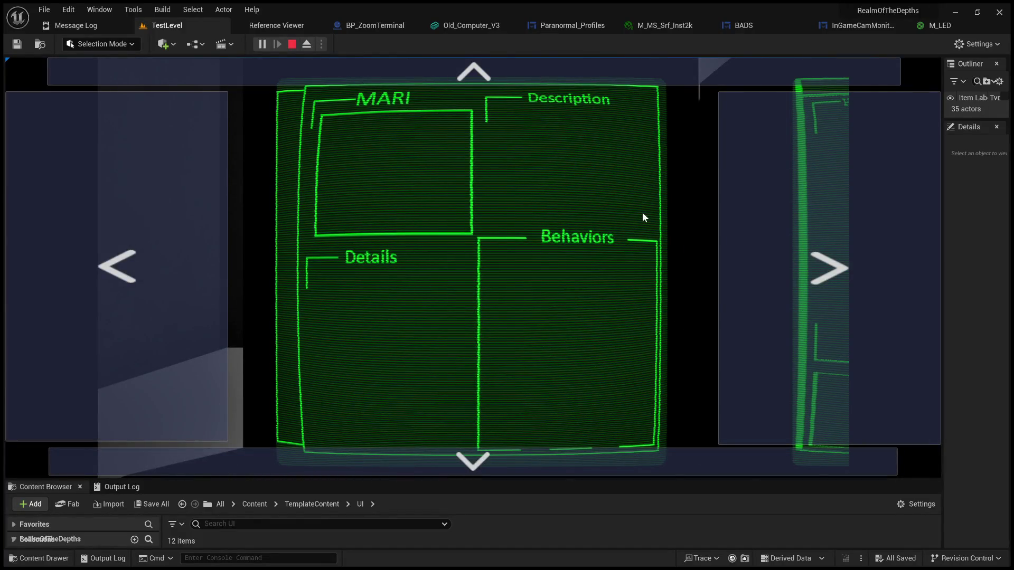
key(F11)
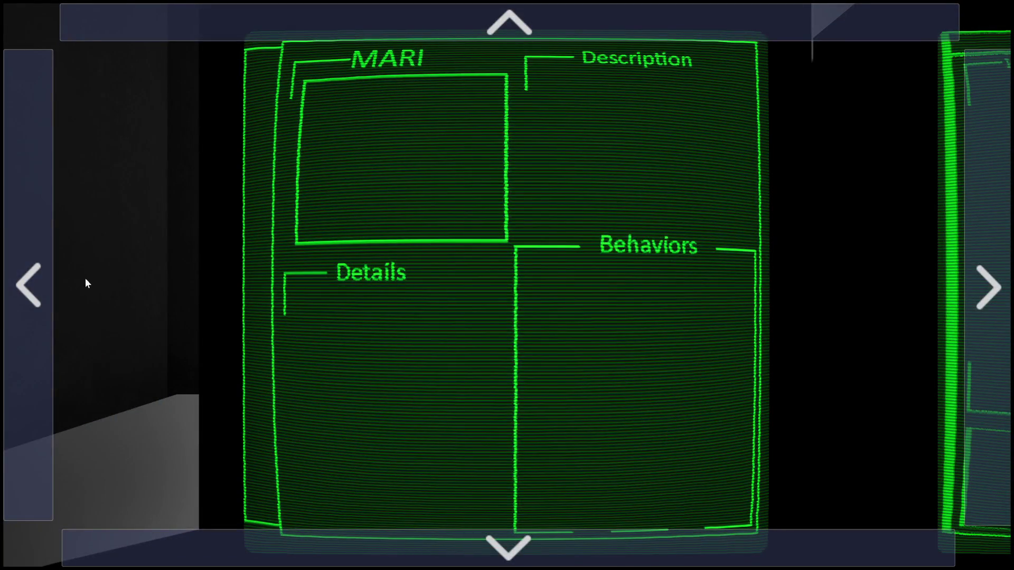
click(975, 285)
click(975, 285)
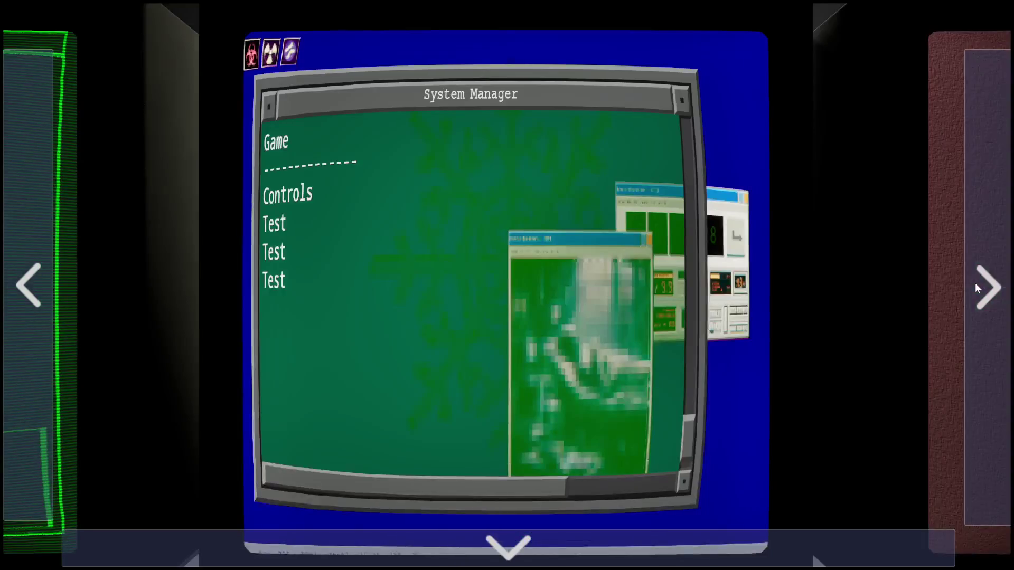
click(975, 285)
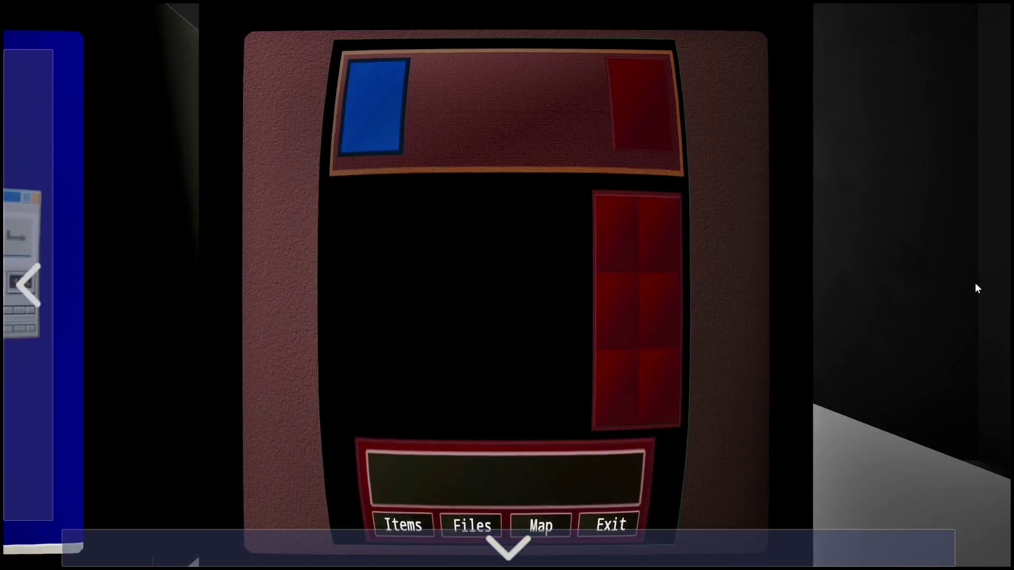
click(24, 252)
click(24, 253)
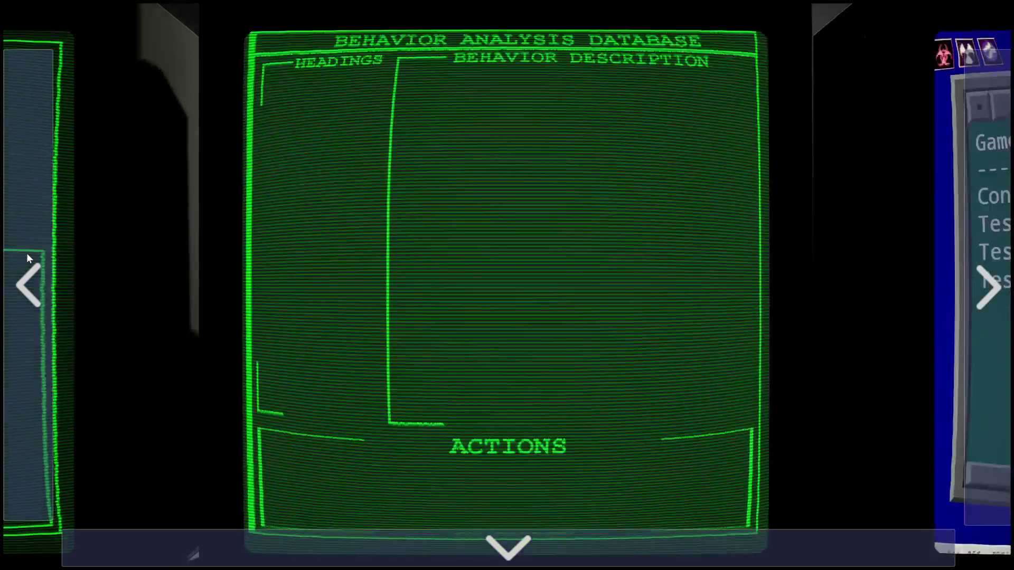
click(27, 252)
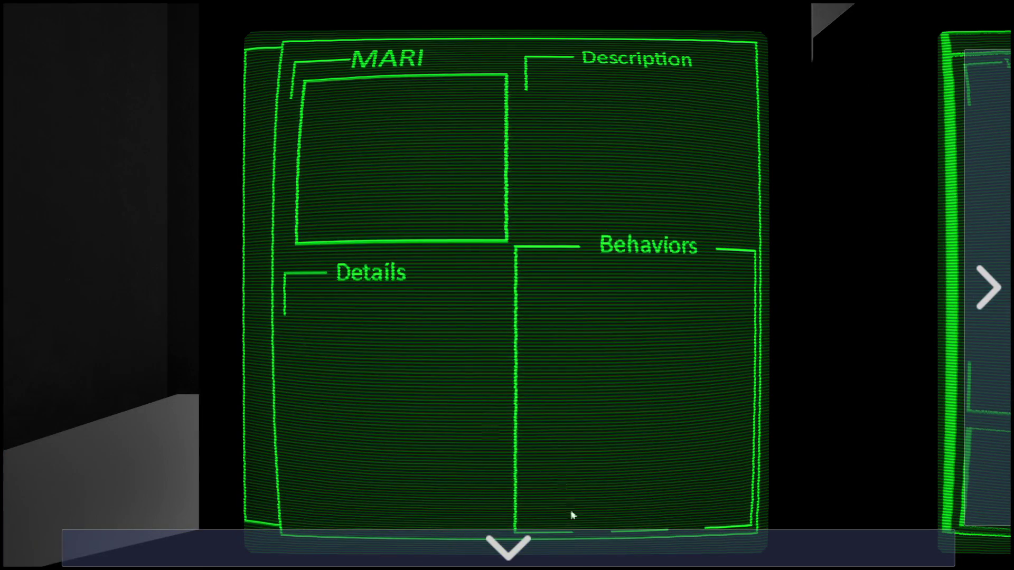
Step: Test the paired monitor view, moving between pairs, then zoom back in on one monitor
click(571, 540)
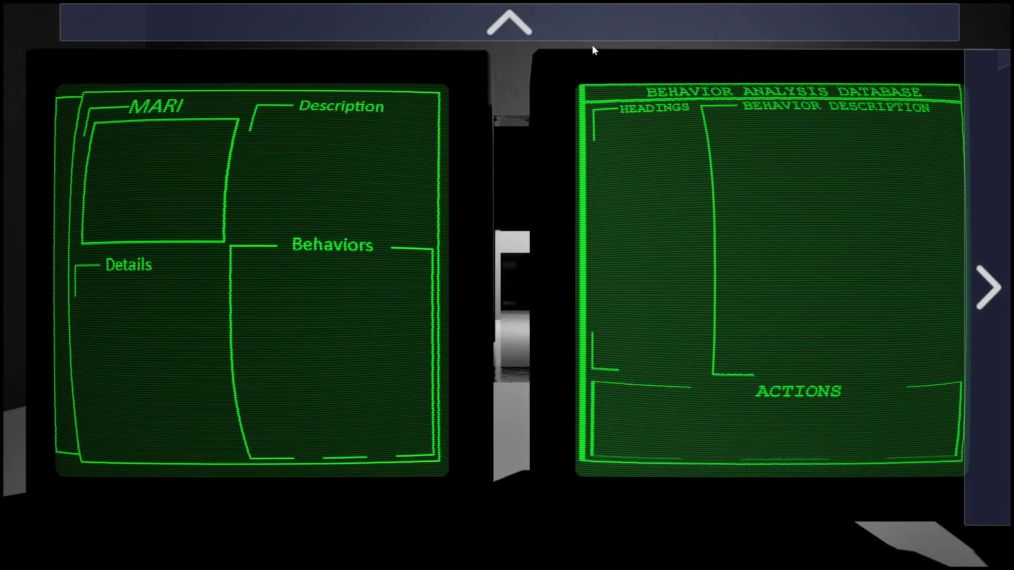
click(988, 208)
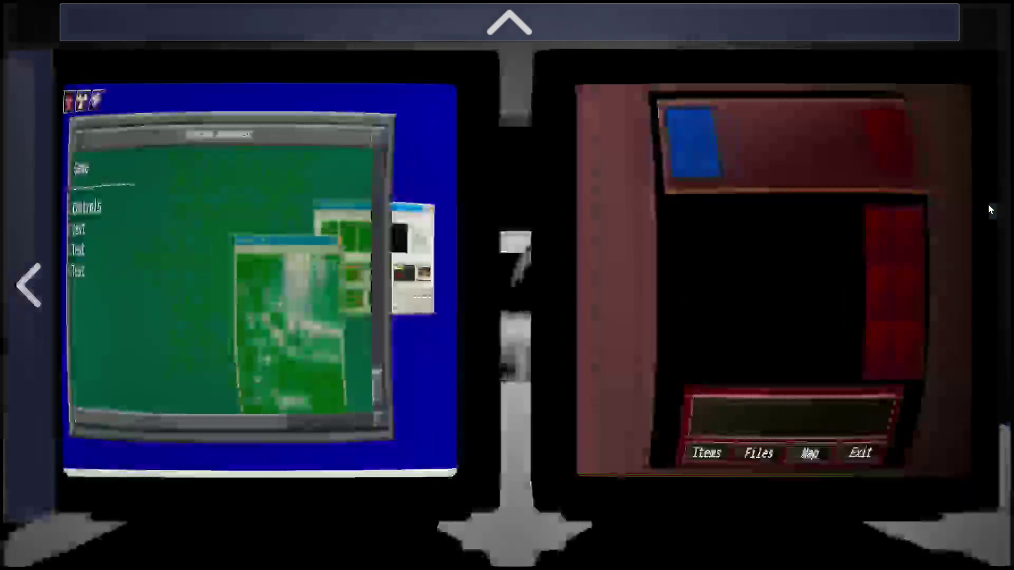
click(42, 248)
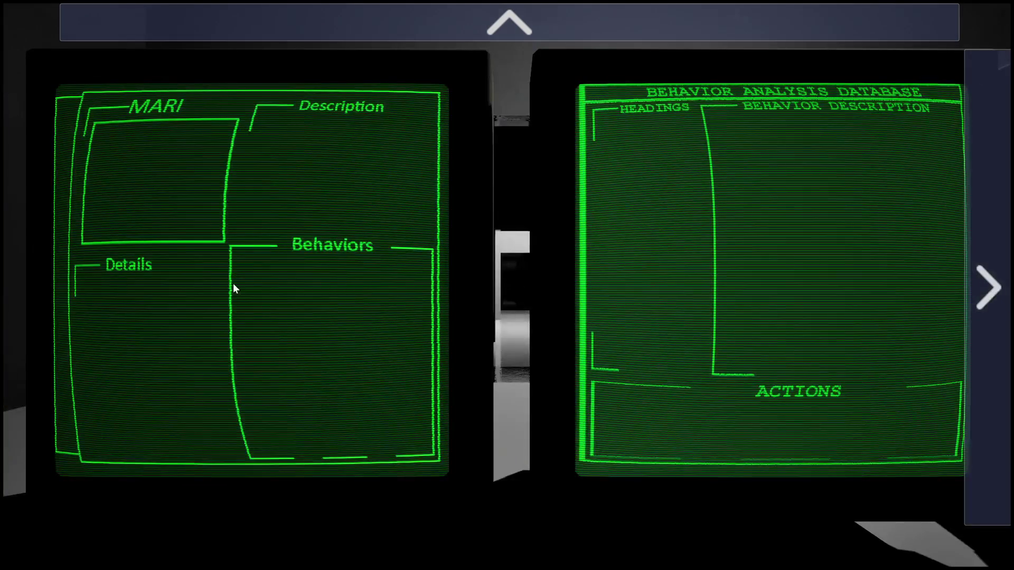
click(966, 258)
click(672, 35)
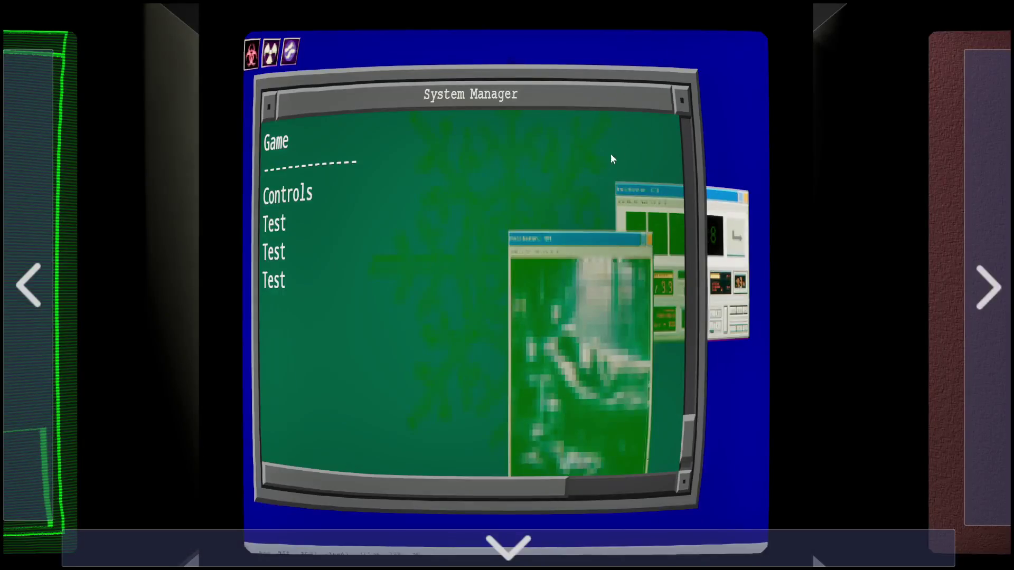
Step: Cycle single monitors back to MARI, then end the play session and exit full screen
click(36, 248)
click(37, 256)
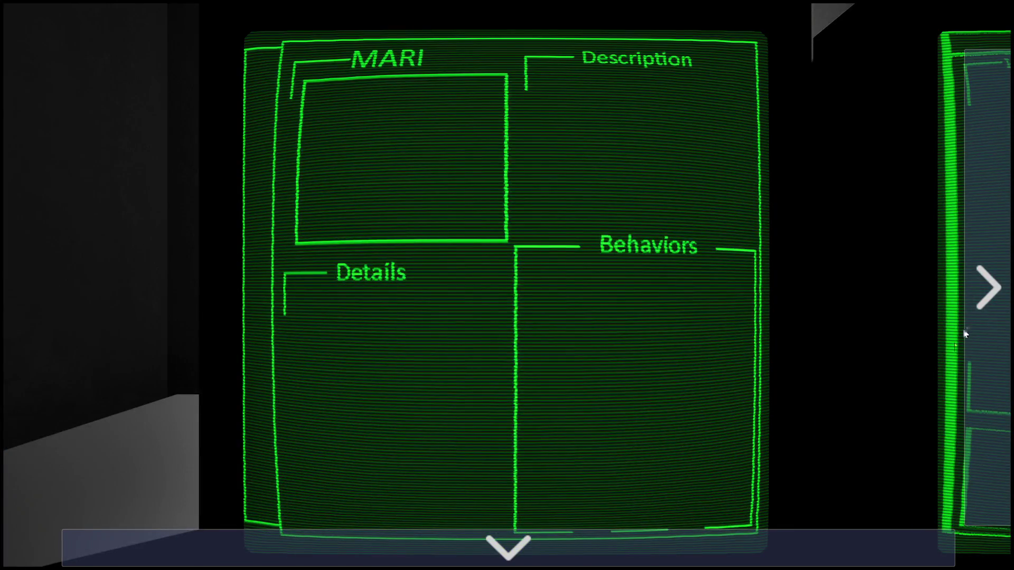
click(965, 332)
click(977, 328)
click(992, 322)
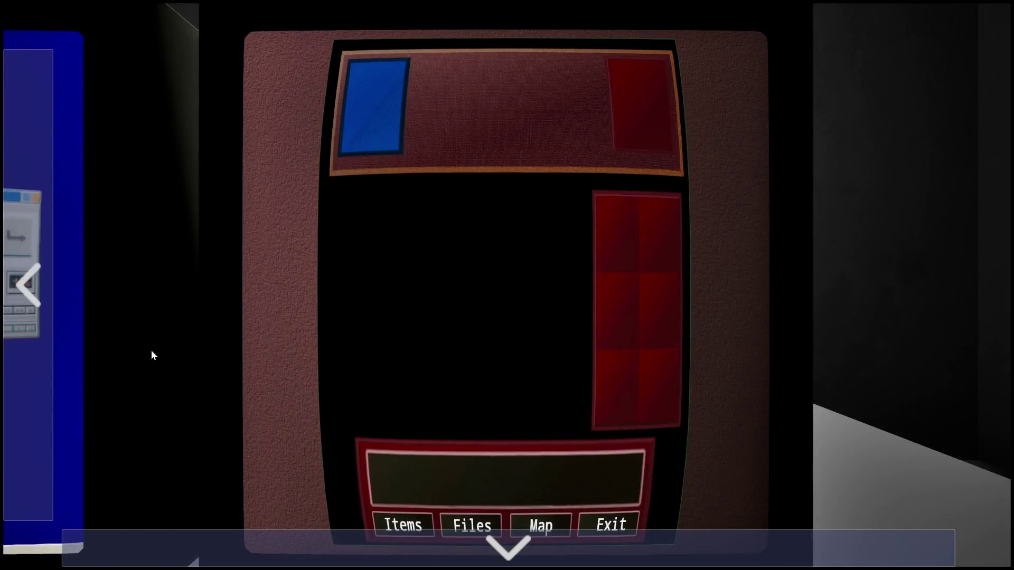
click(39, 344)
click(39, 343)
click(39, 343)
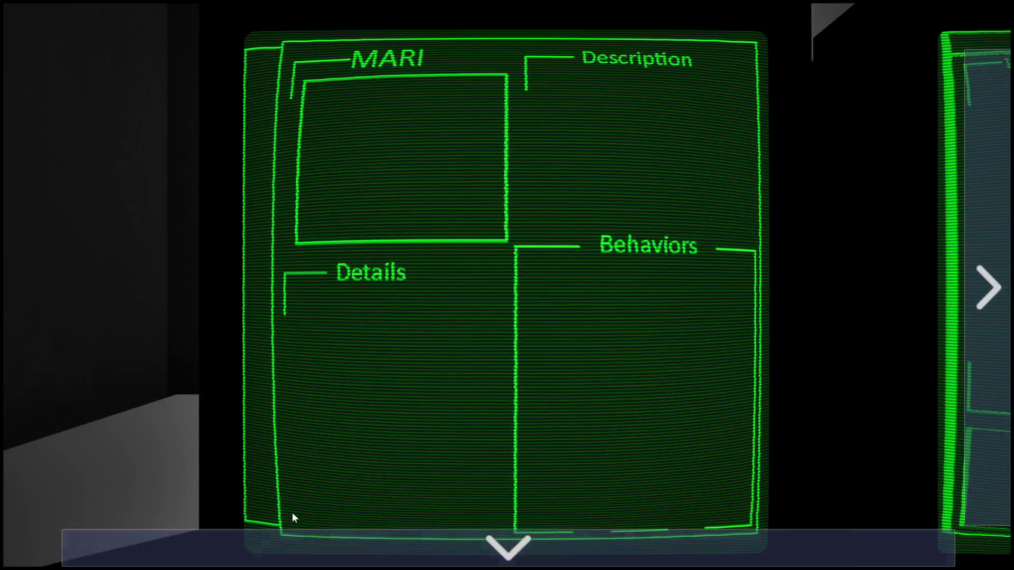
click(351, 550)
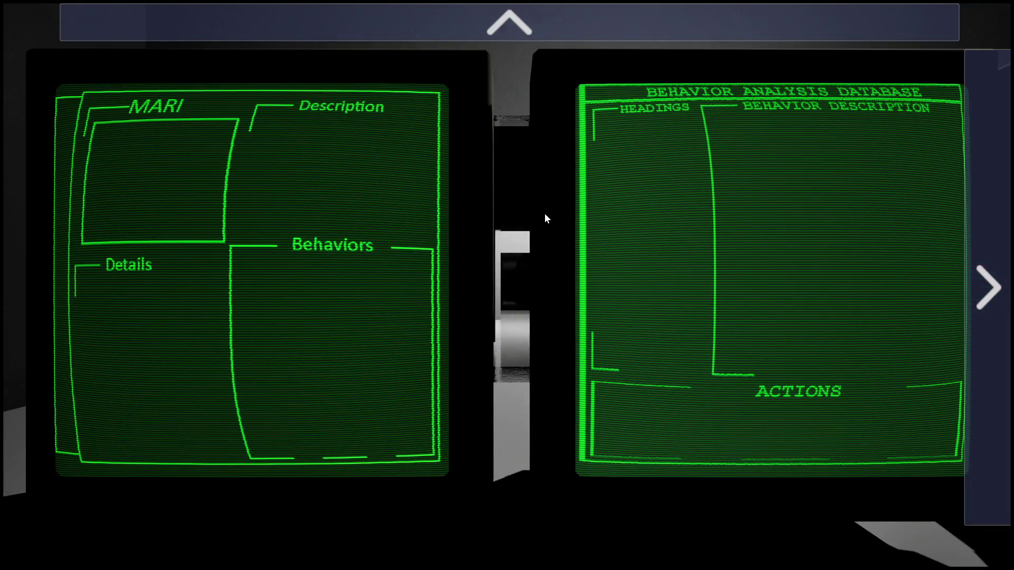
key(Escape)
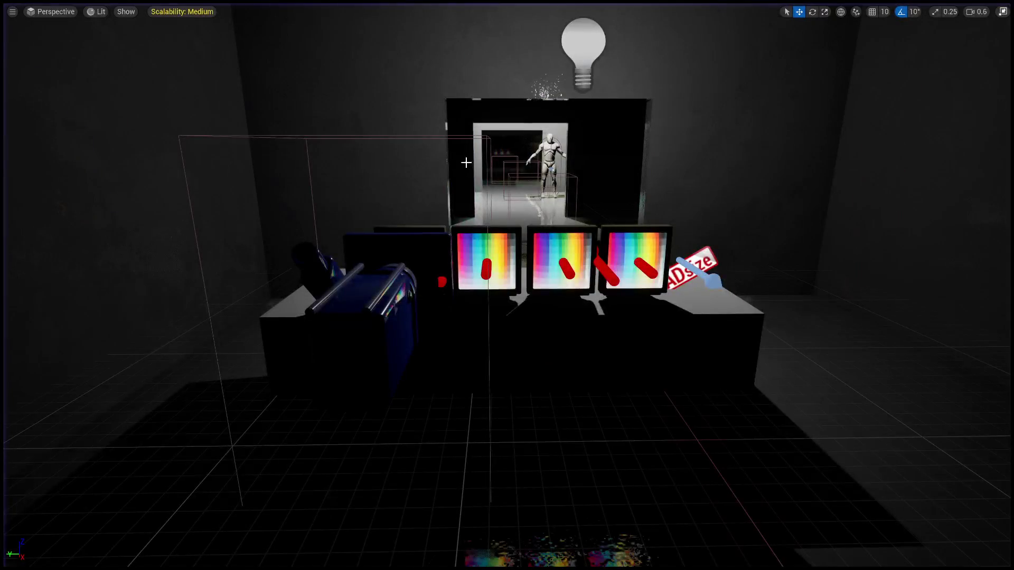
key(F11)
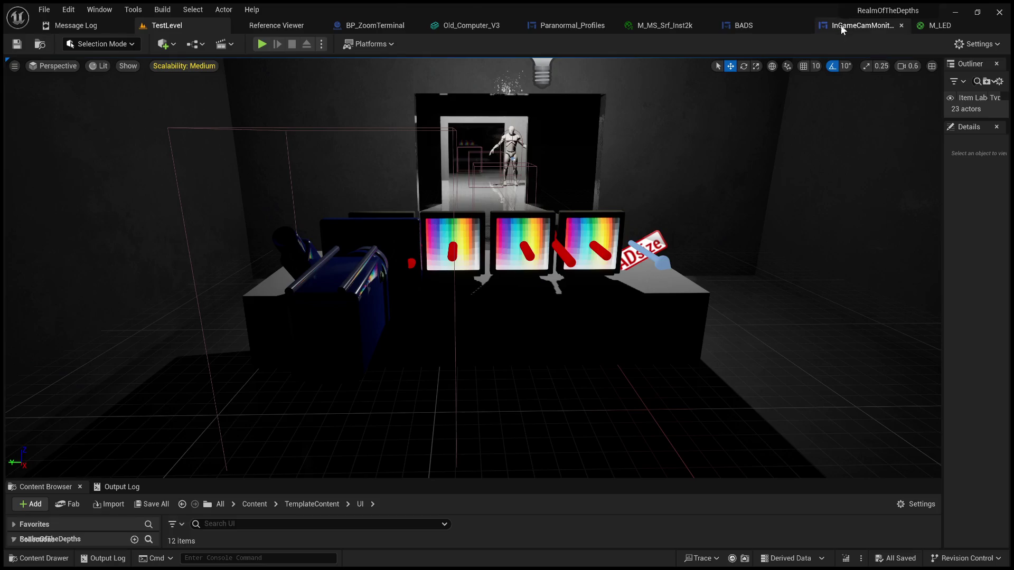
Step: Open the InGameCamMonitorController blueprint and review the widget's button layout in the Designer
click(855, 25)
scroll(534, 271, down, 1)
scroll(534, 271, up, 2)
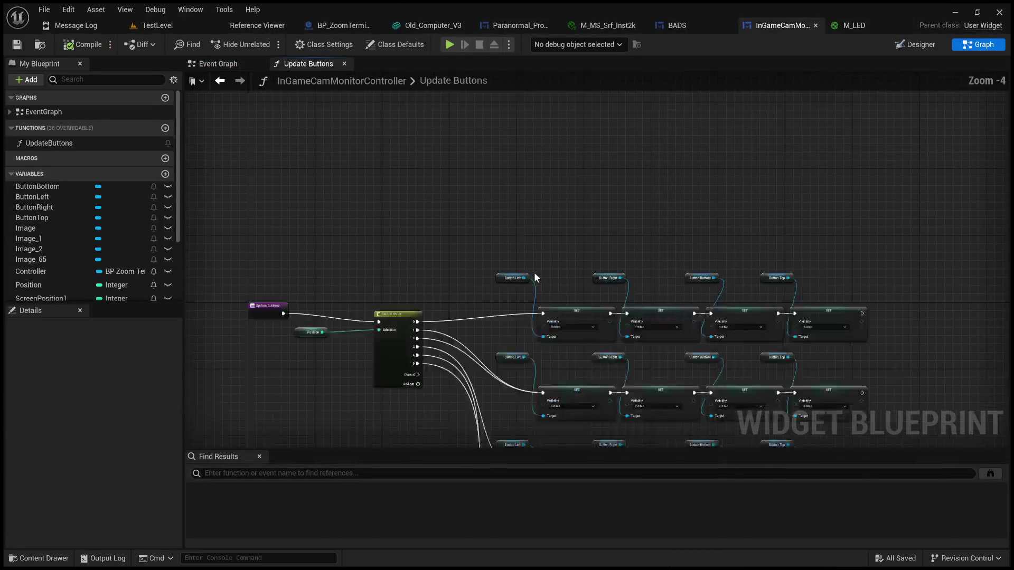
click(913, 44)
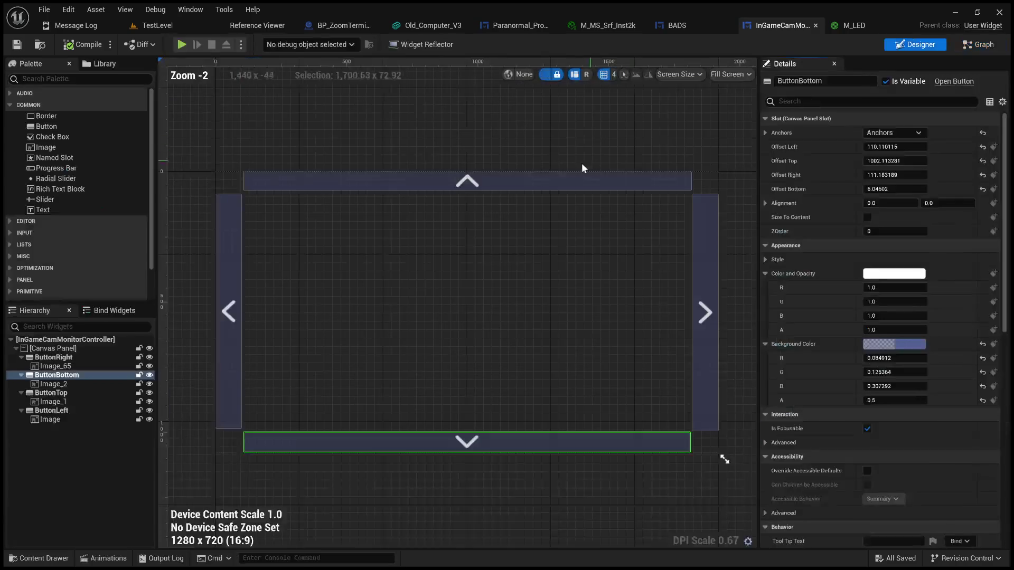
click(981, 45)
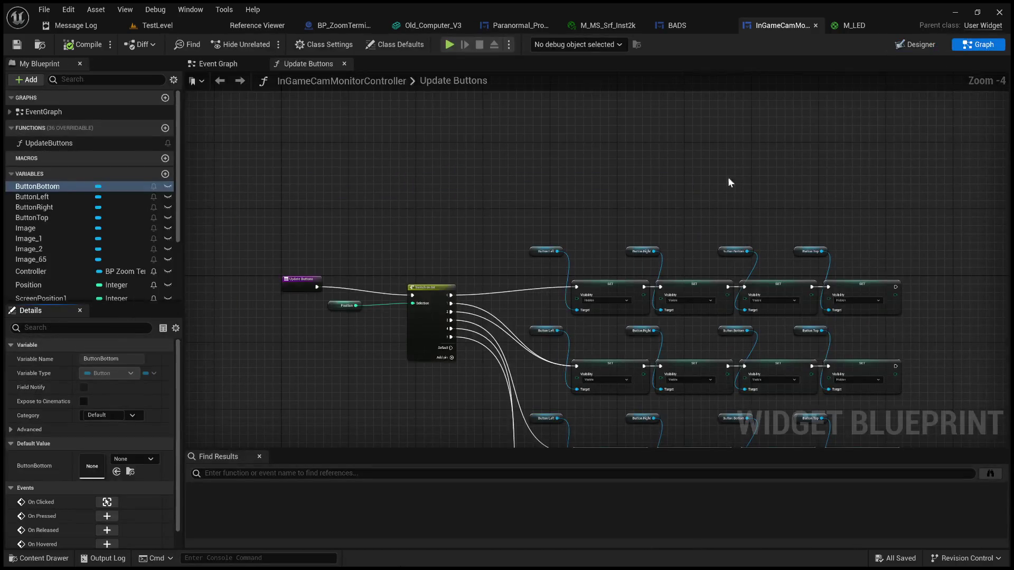
Step: In the Event Graph, add a SET Position node (value 0) wired after Event Construct
scroll(539, 207, down, 4)
click(211, 63)
scroll(394, 264, up, 2)
scroll(428, 306, up, 3)
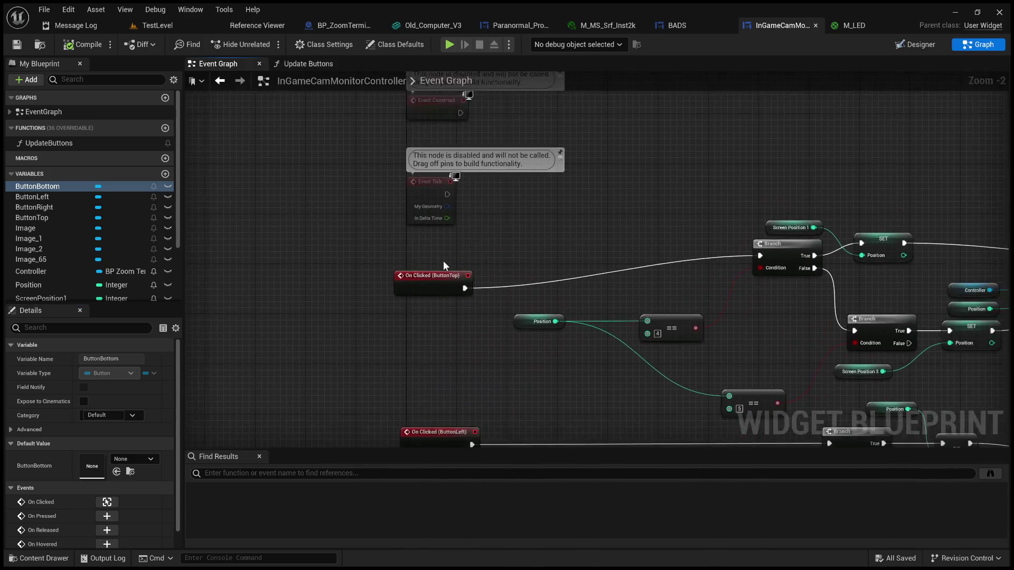
scroll(523, 248, up, 2)
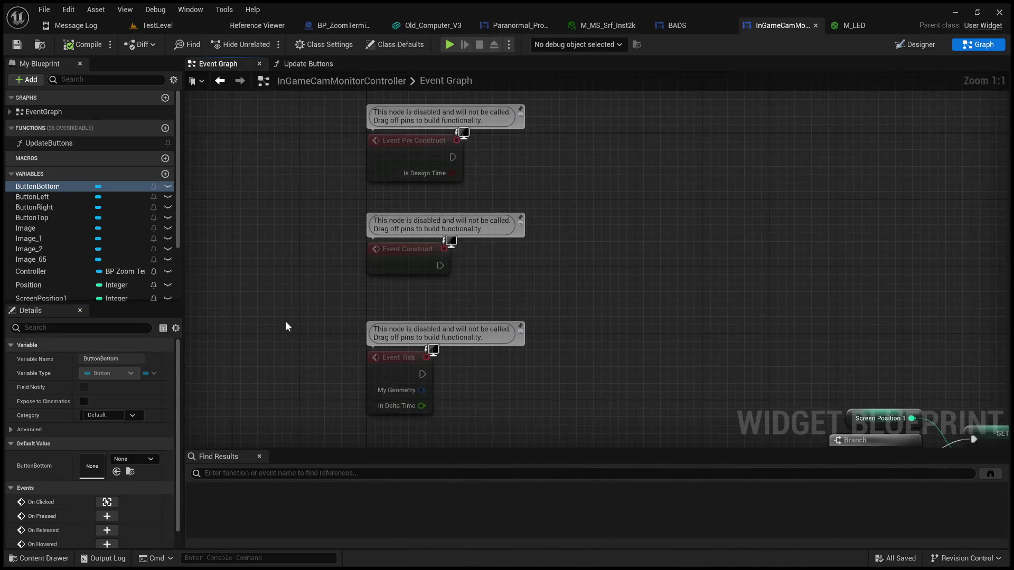
click(48, 285)
click(553, 259)
drag(552, 258, 553, 258)
click(583, 290)
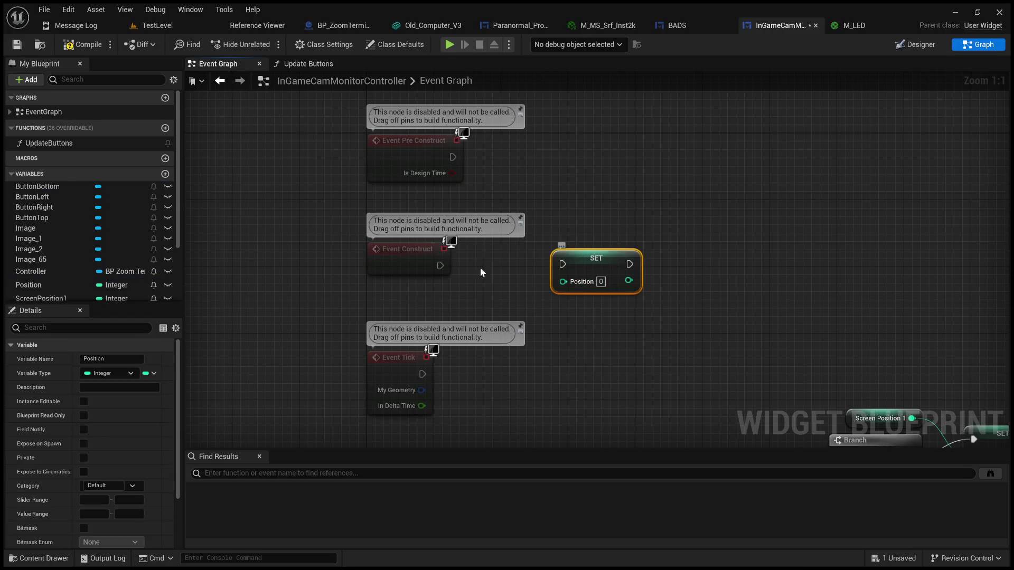
mouse_move(439, 265)
mouse_down()
mouse_move(563, 264)
mouse_move(533, 258)
mouse_up()
Step: Paste an Update Buttons call after SET Position, then compile and save the blueprint
key(ctrl+v)
mouse_move(734, 290)
mouse_down()
mouse_move(643, 262)
mouse_move(640, 250)
mouse_up()
drag(571, 264, 622, 266)
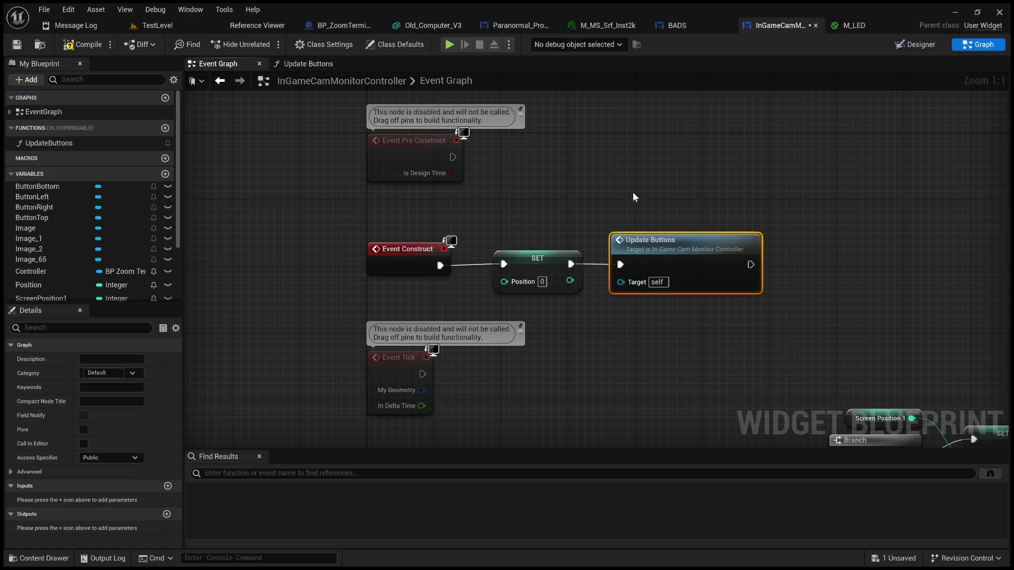
click(636, 217)
scroll(629, 238, down, 2)
click(82, 44)
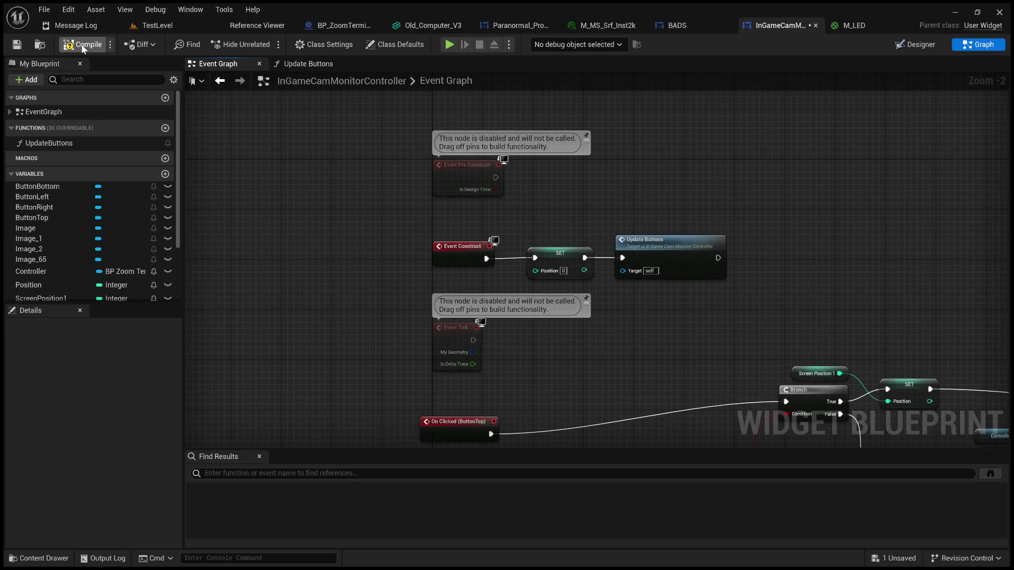
click(17, 45)
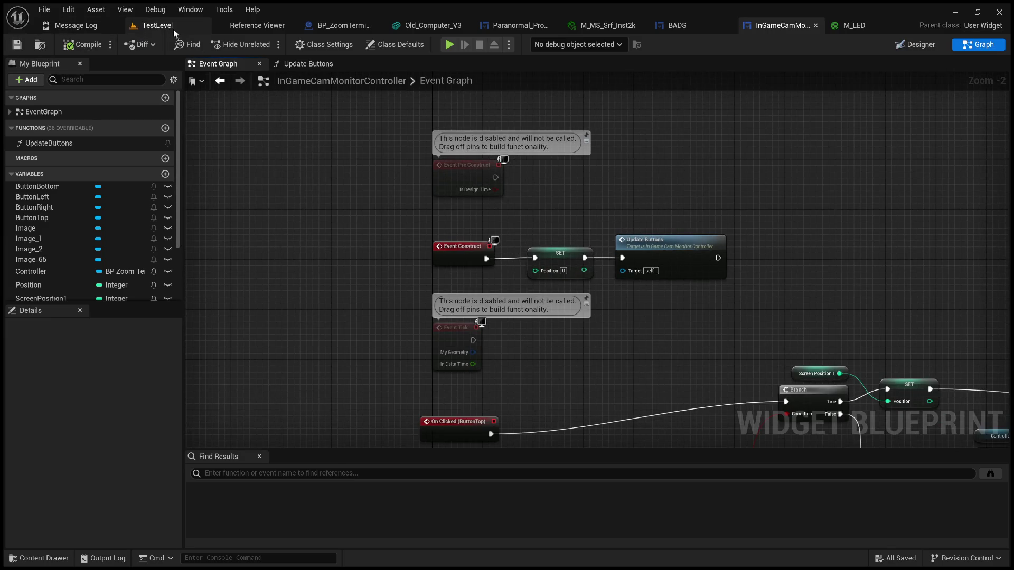
Step: Review the On Clicked button events in the graph, then return to the TestLevel view
scroll(368, 234, down, 3)
scroll(438, 311, up, 4)
drag(480, 330, 472, 132)
scroll(469, 128, down, 8)
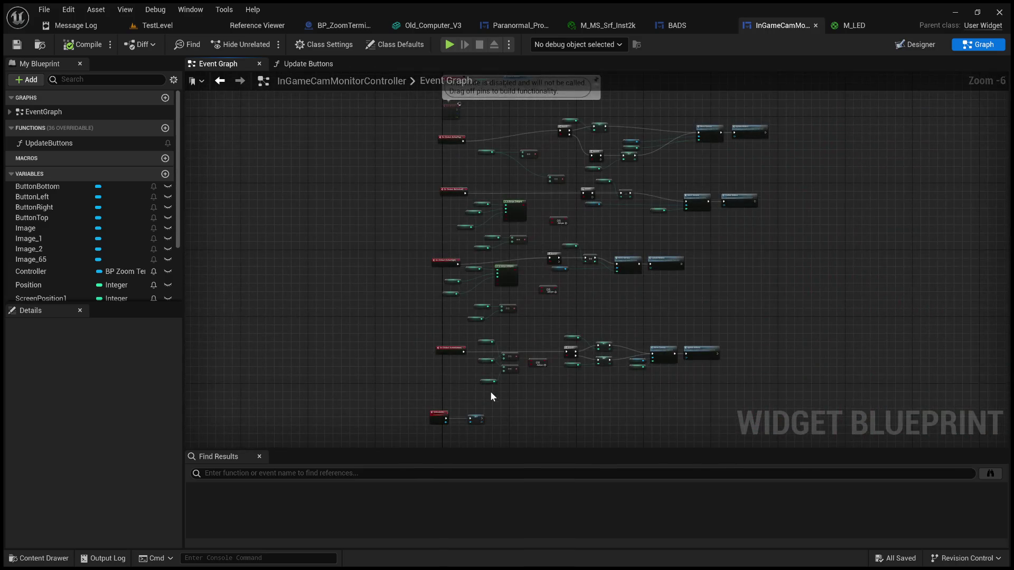
scroll(490, 391, up, 4)
scroll(416, 312, up, 5)
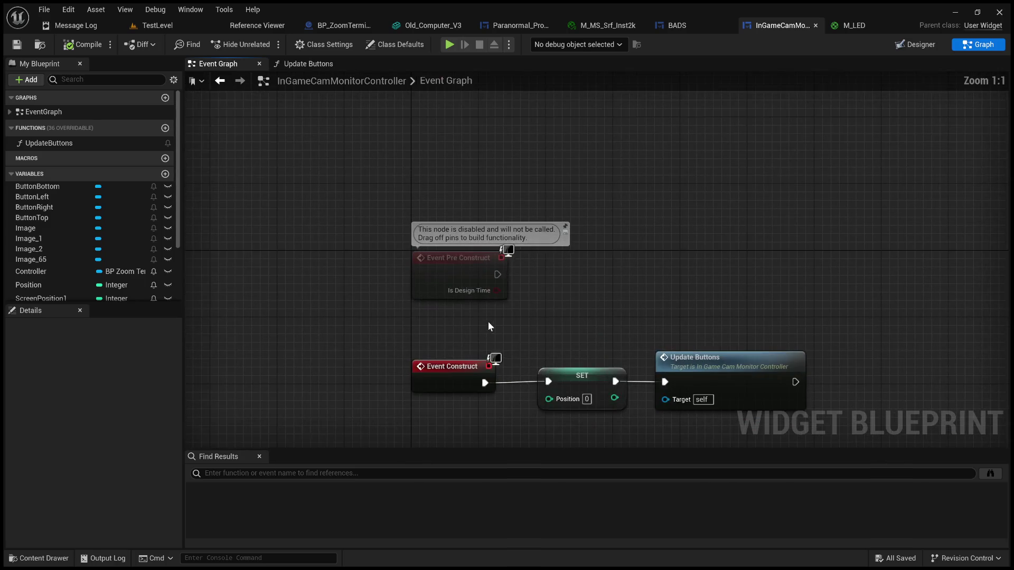
click(150, 25)
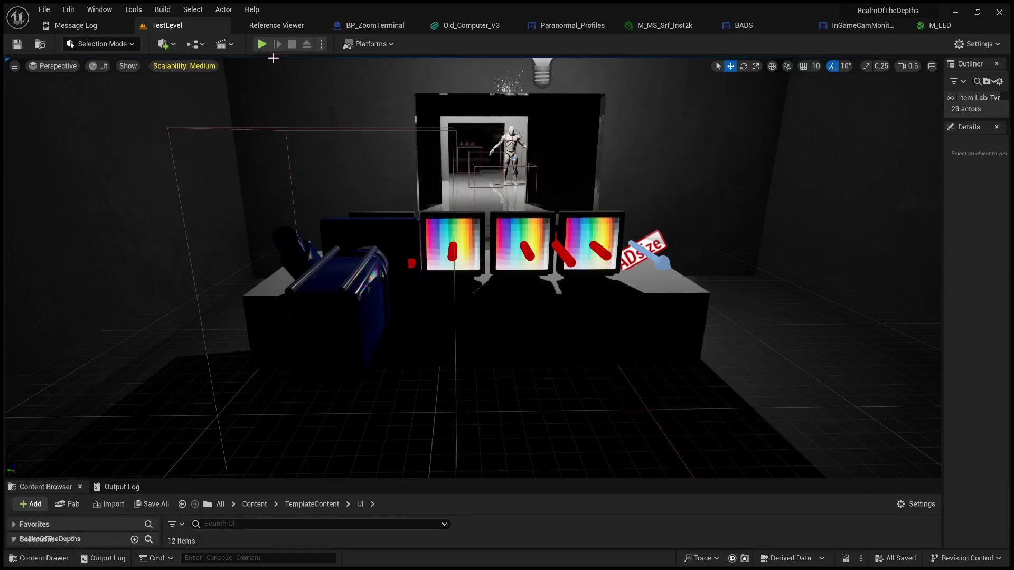
Step: Start Play in fullscreen and advance through the monitors to the red Items screen
key(alt+p)
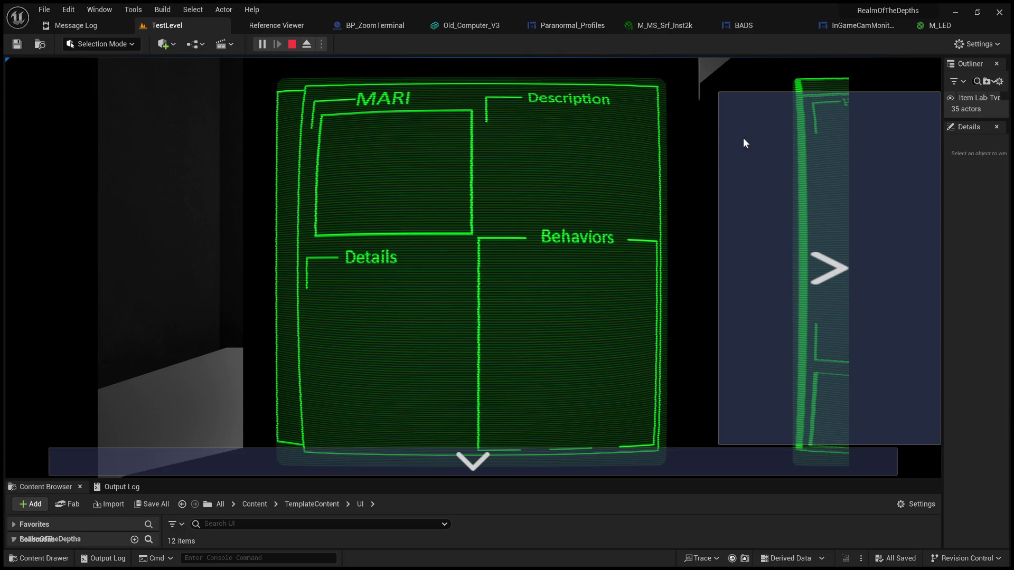
key(F11)
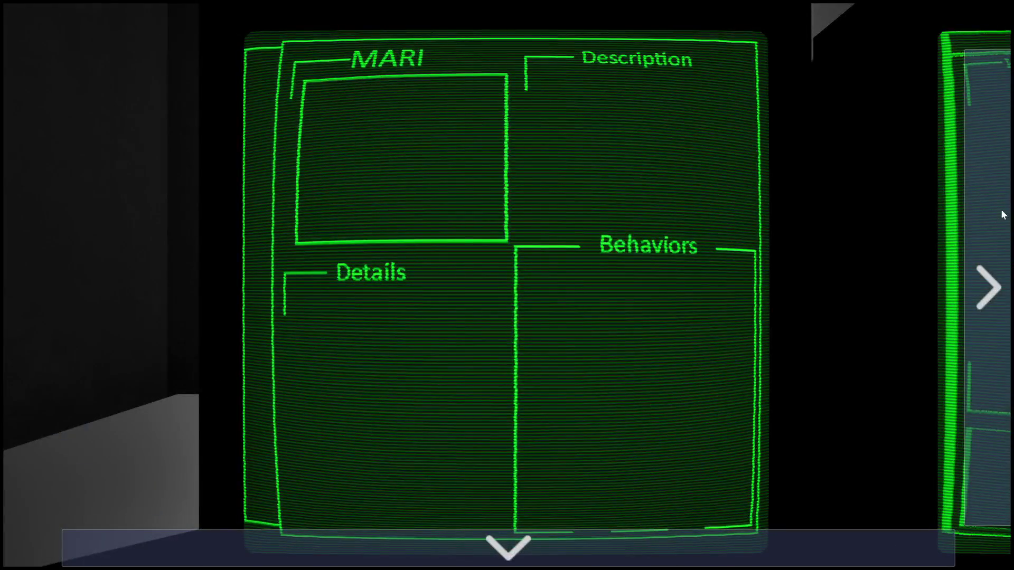
click(1001, 216)
click(987, 218)
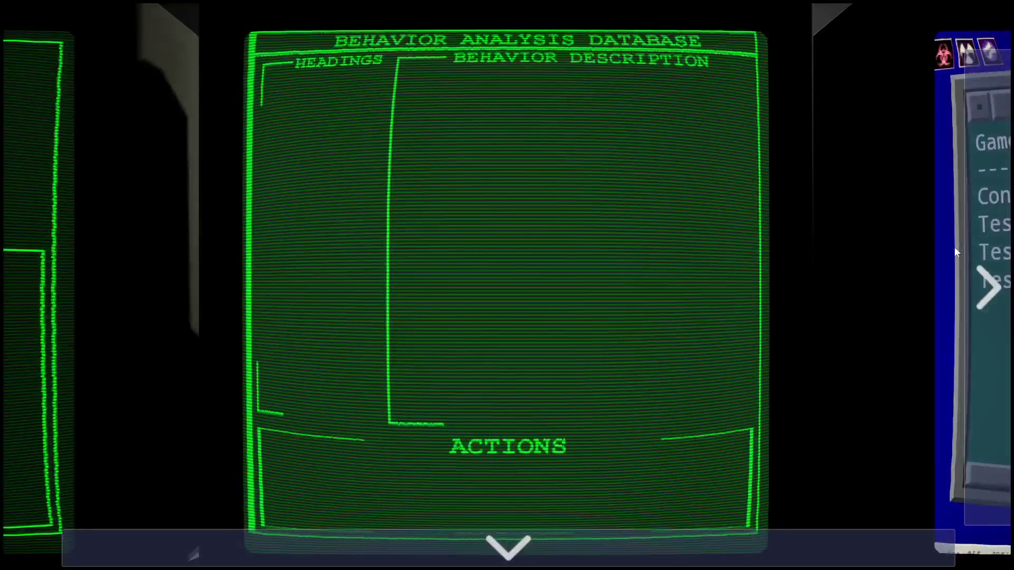
click(981, 251)
click(981, 251)
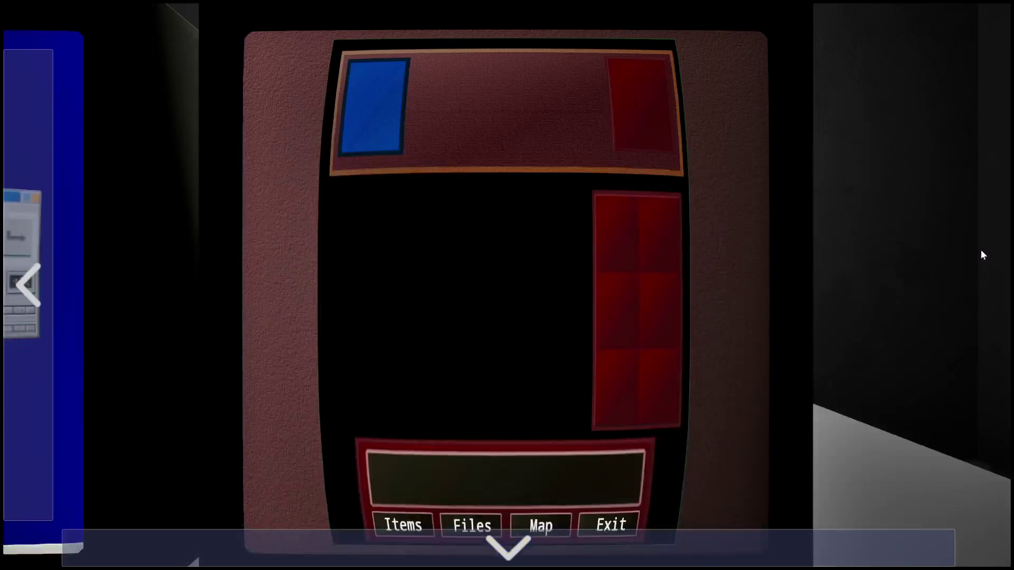
Step: Step back to MARI, forward to System Manager, then stop play and exit fullscreen
click(21, 277)
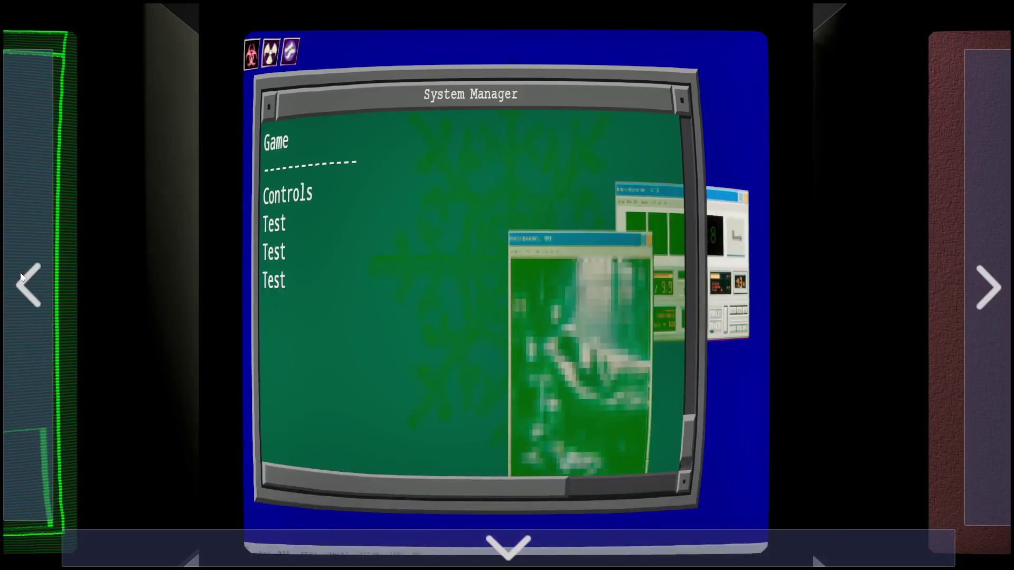
click(21, 278)
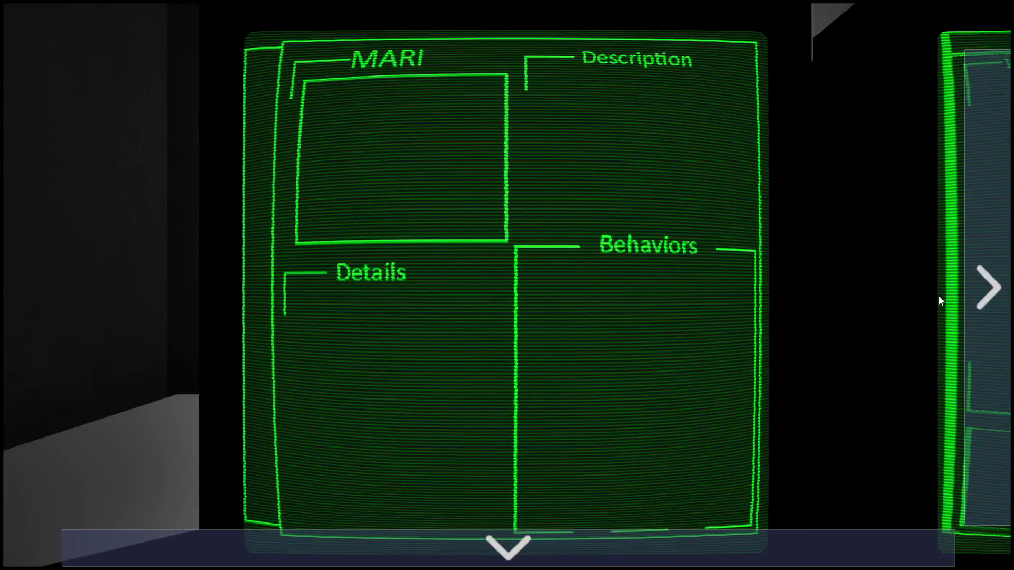
click(985, 301)
click(985, 301)
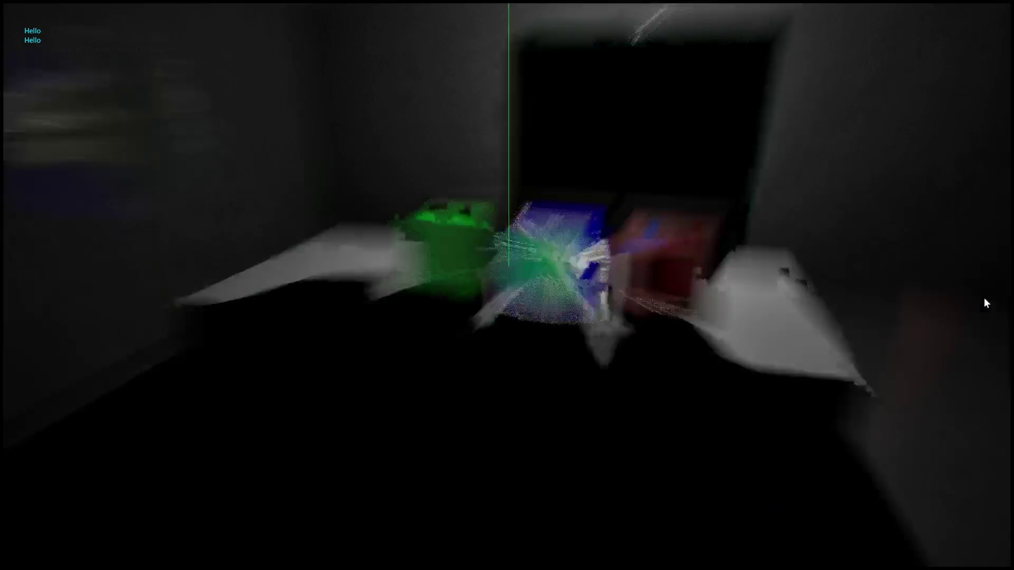
key(Left)
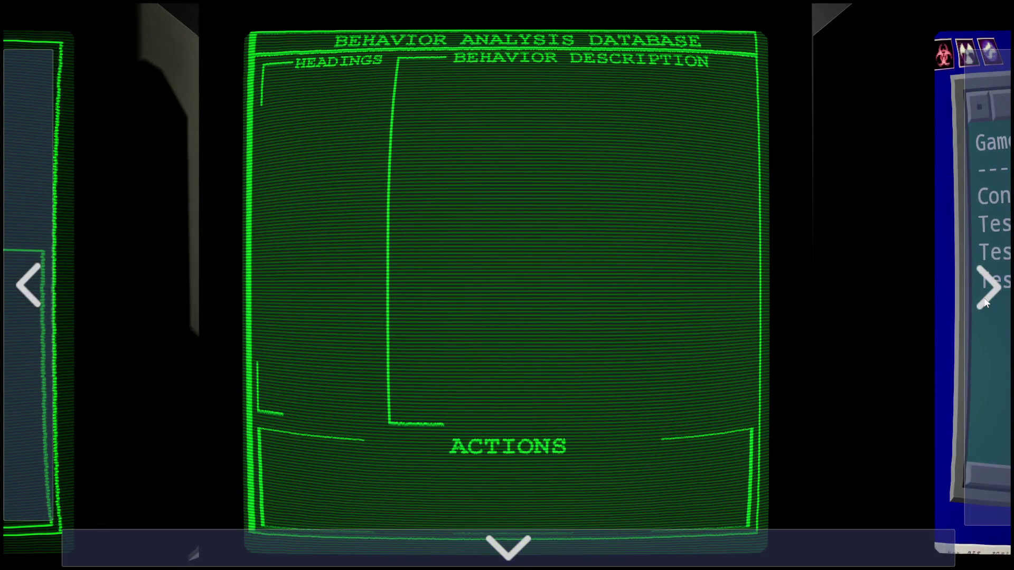
key(Escape)
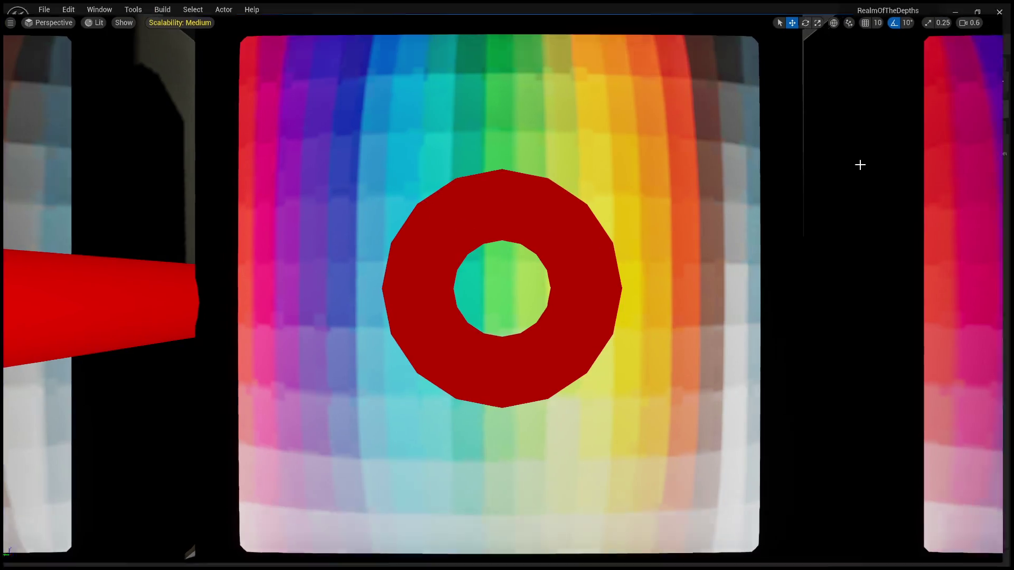
key(F11)
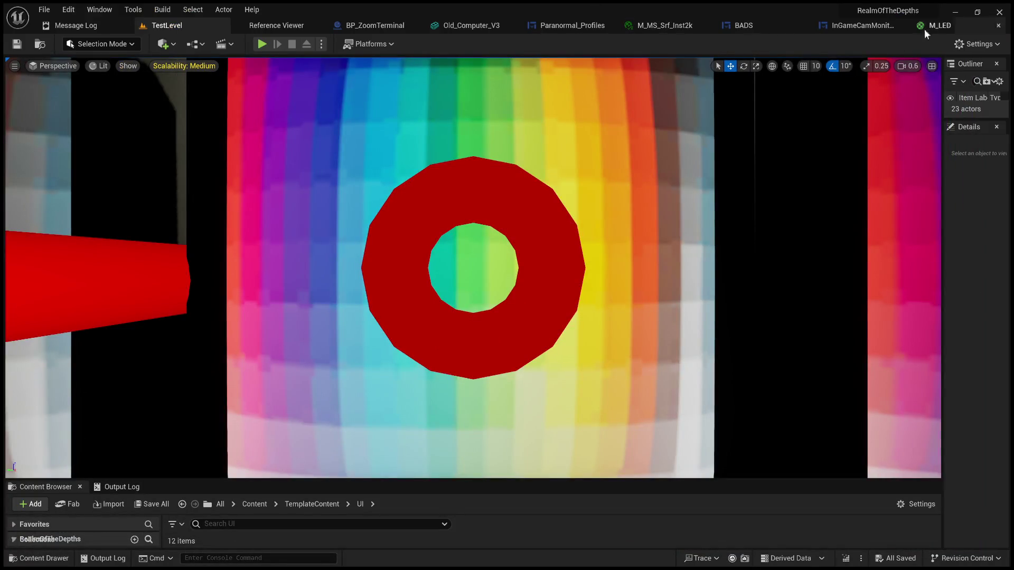
Step: Delete the SET Position node, wire Event Construct straight to Update Buttons, and compile
click(860, 26)
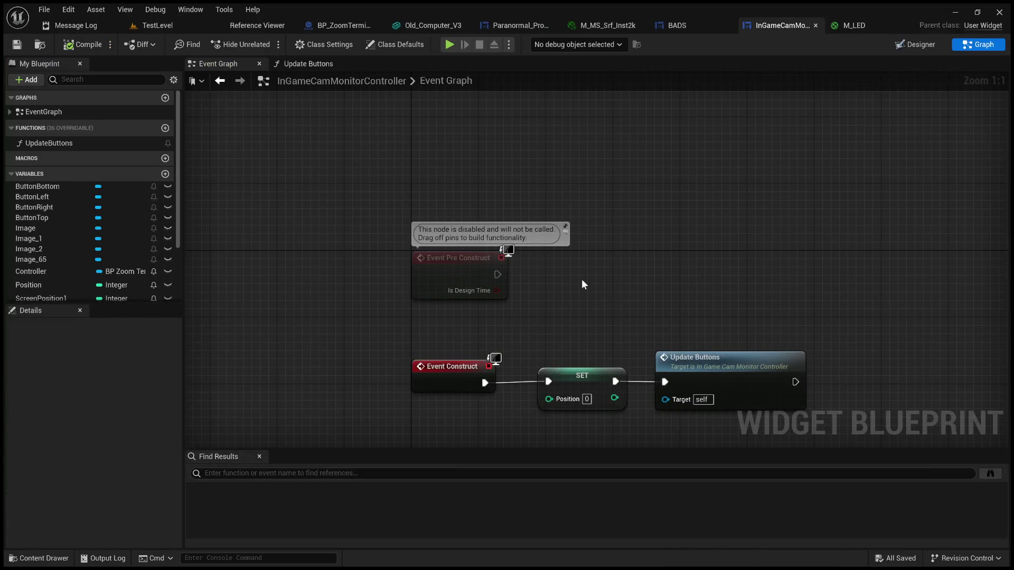
click(556, 267)
key(Delete)
mouse_move(475, 270)
mouse_down()
mouse_move(669, 267)
mouse_move(656, 270)
mouse_up()
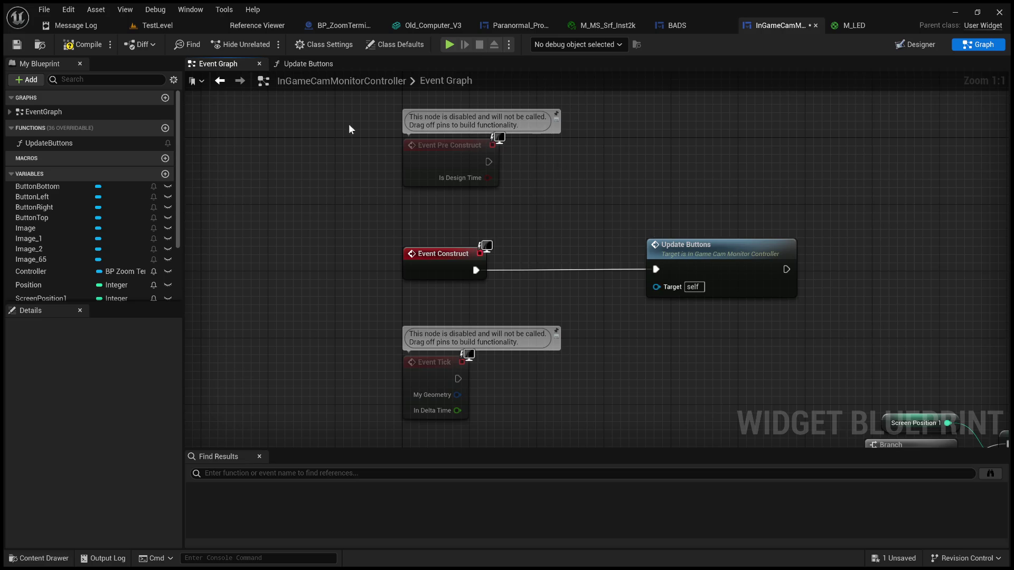
click(97, 40)
click(176, 29)
Step: Start Play in fullscreen, try the terminal arrows, then zoom in on a terminal monitor
click(267, 44)
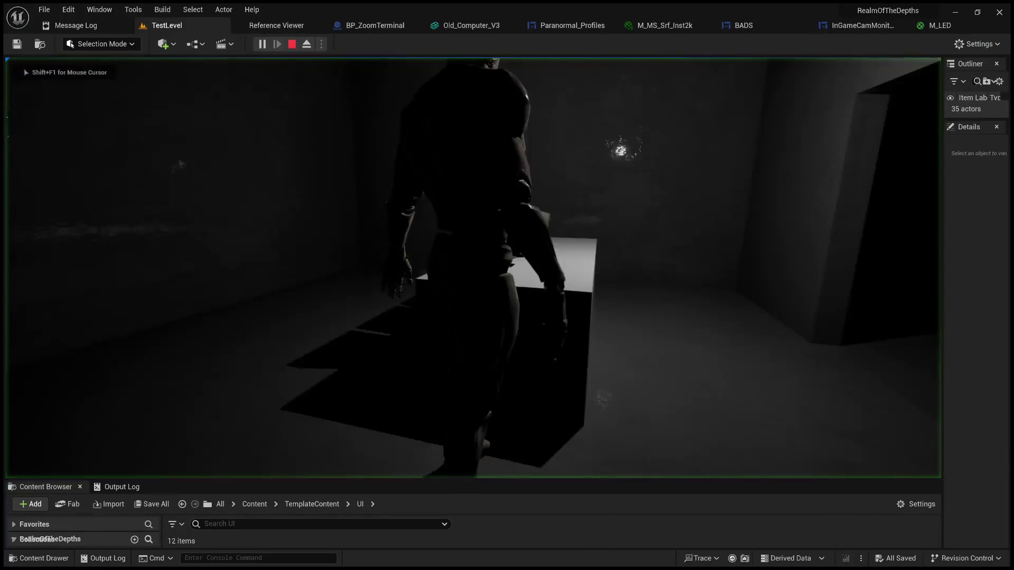
key(e)
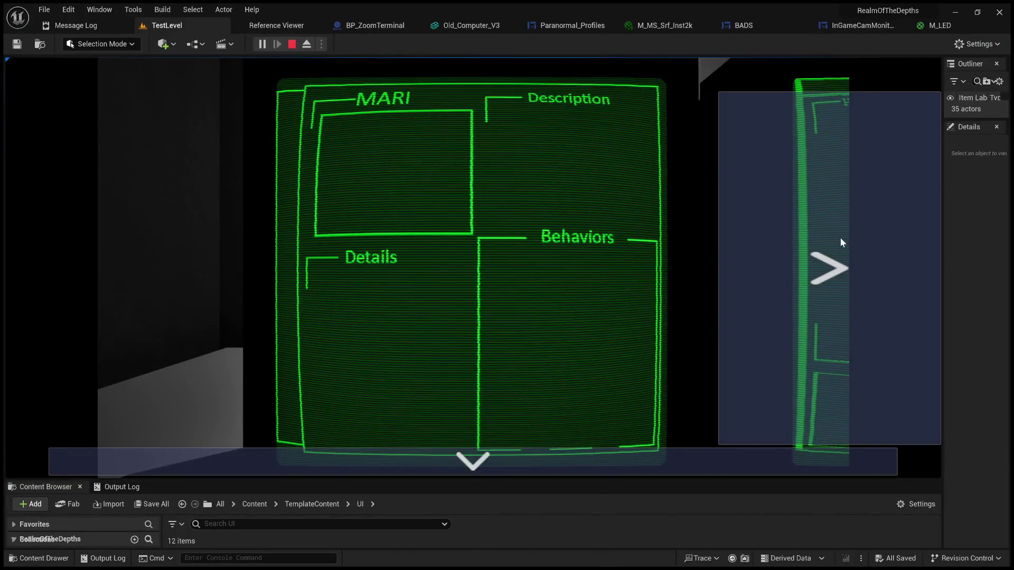
key(F11)
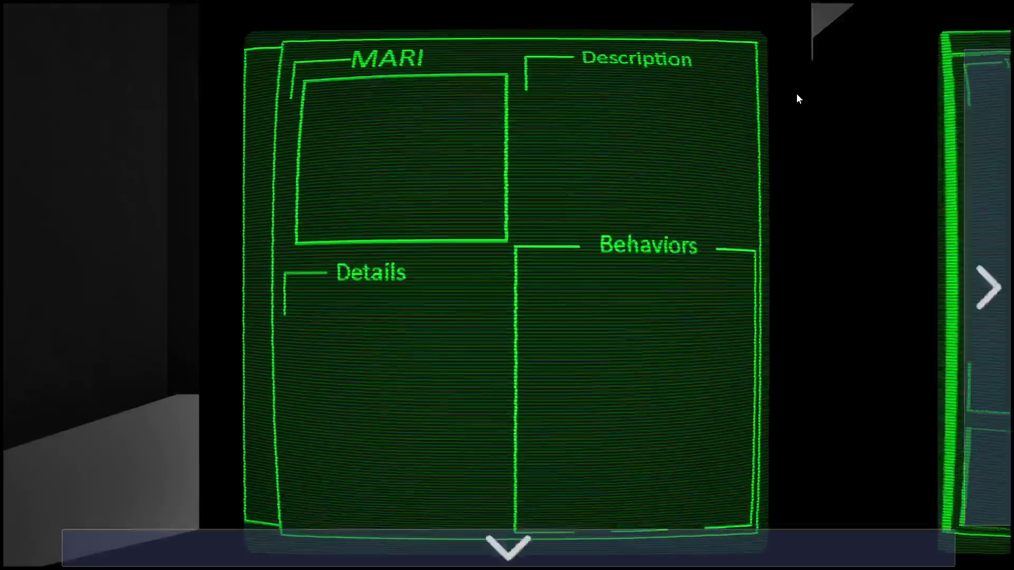
click(1004, 200)
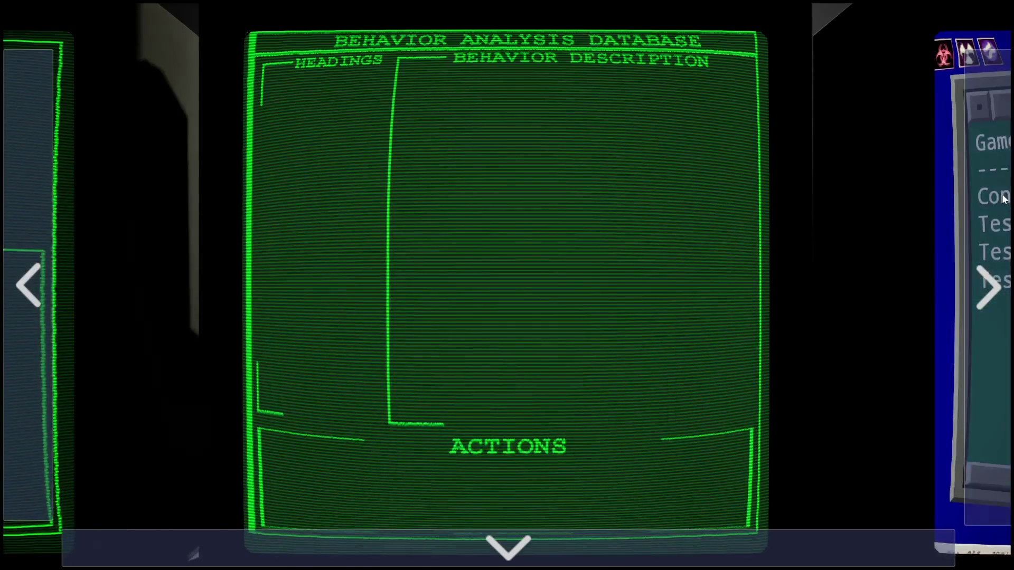
click(993, 211)
key(e)
key(e)
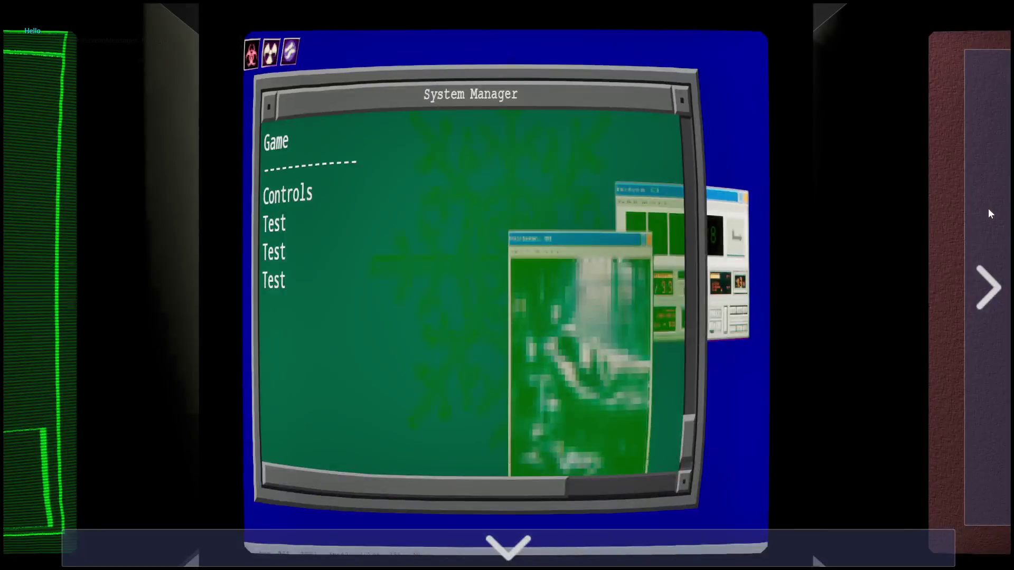
key(a)
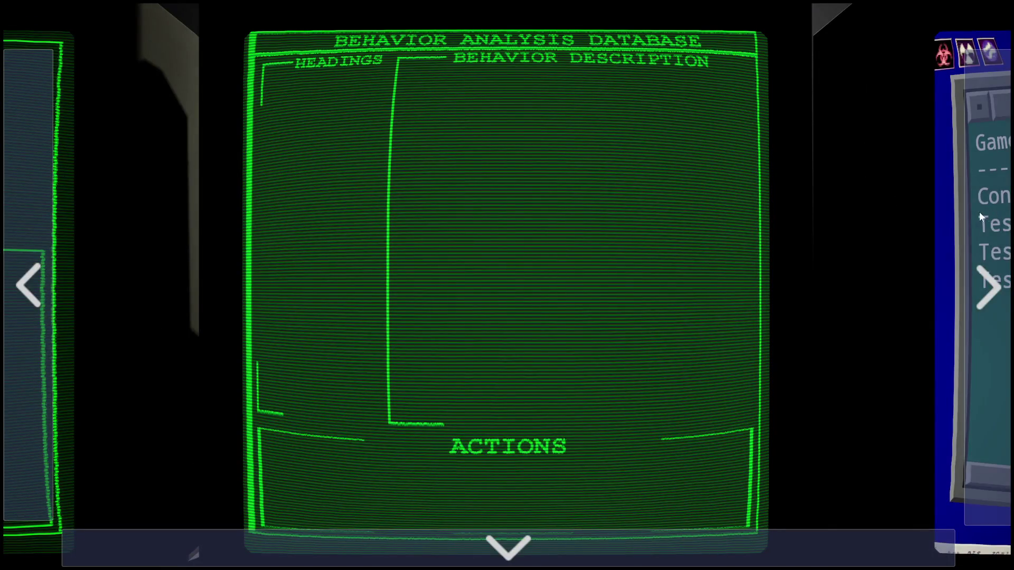
Step: Cycle right to the red terminal, left back to MARI, then right again to red
click(998, 219)
click(998, 219)
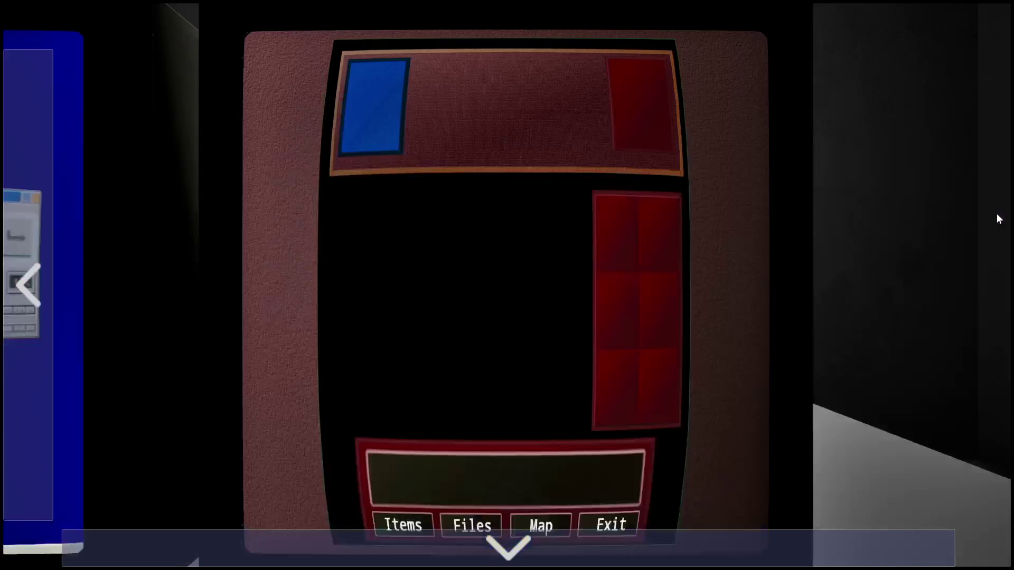
click(54, 254)
click(54, 254)
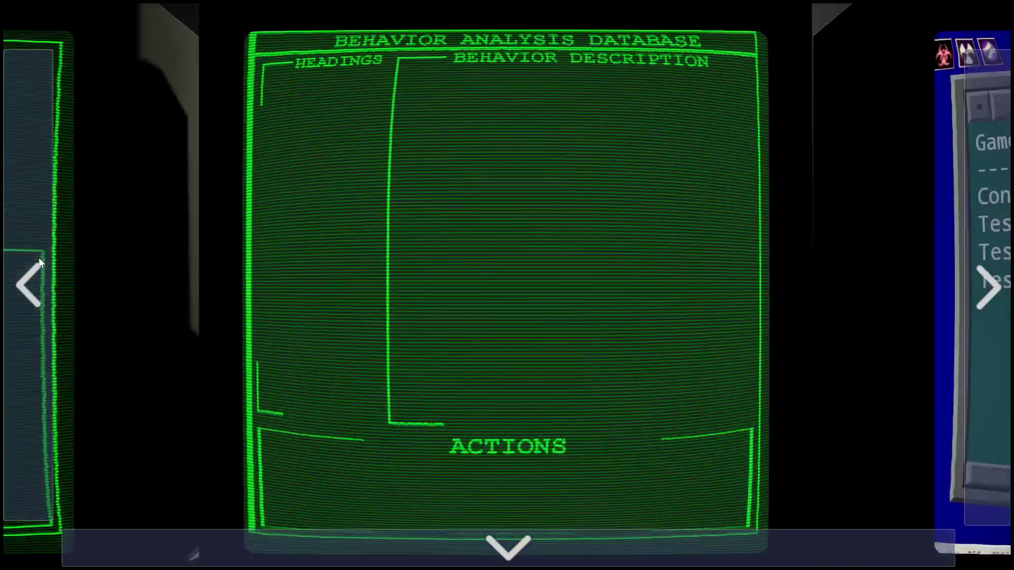
click(54, 254)
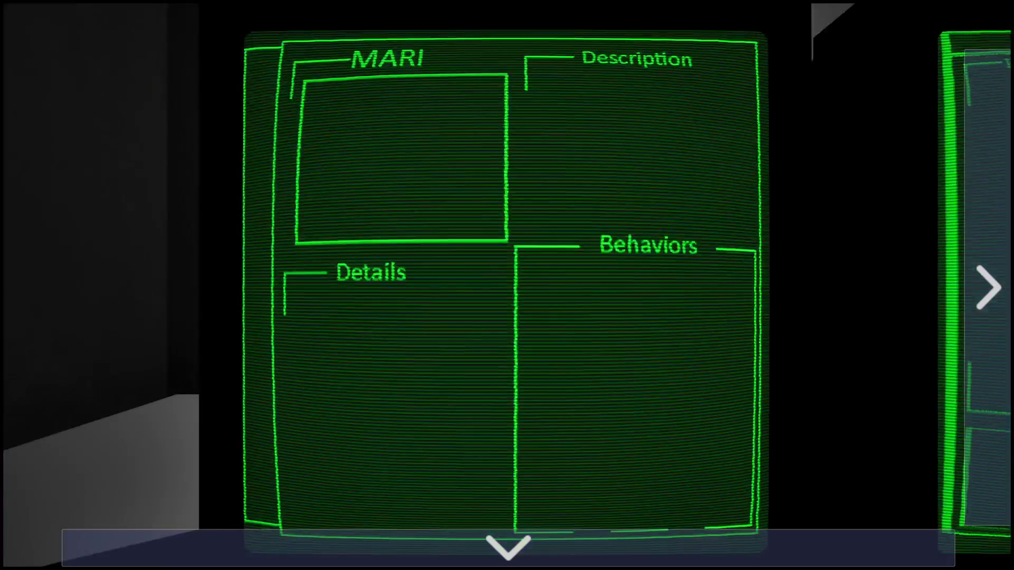
click(989, 263)
click(989, 263)
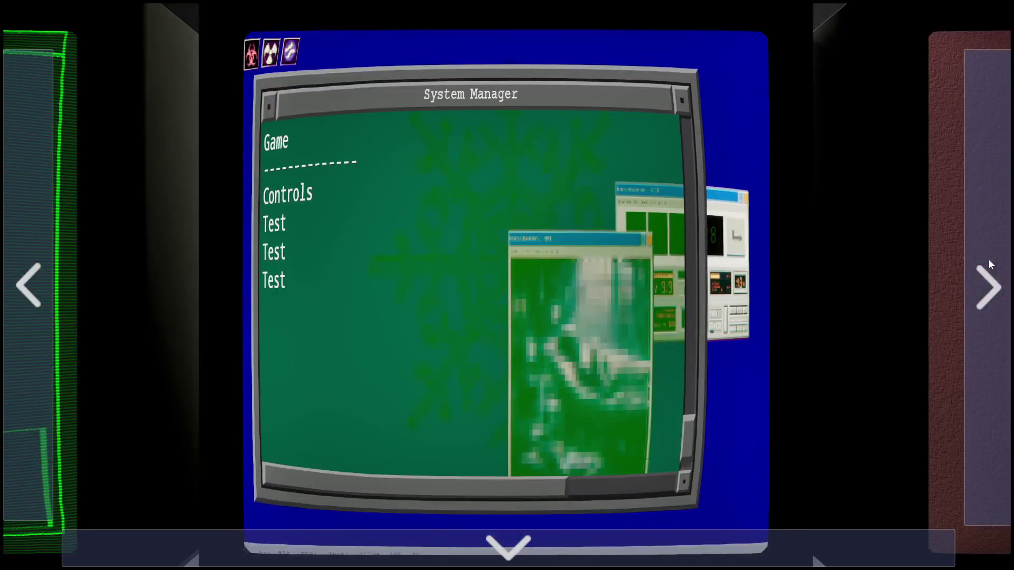
click(989, 263)
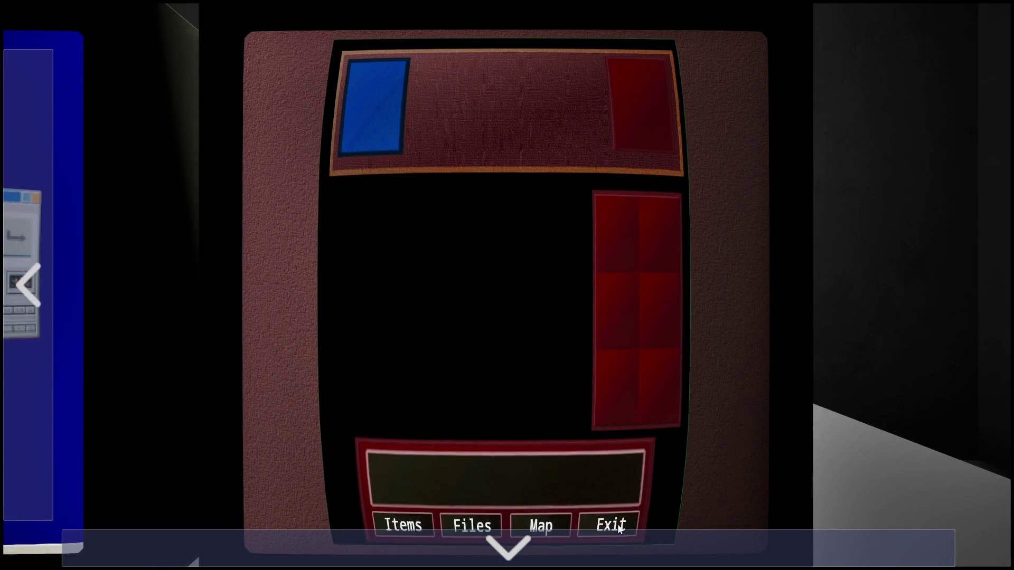
Step: Zoom back out to the monitor room and stop the play session
click(610, 536)
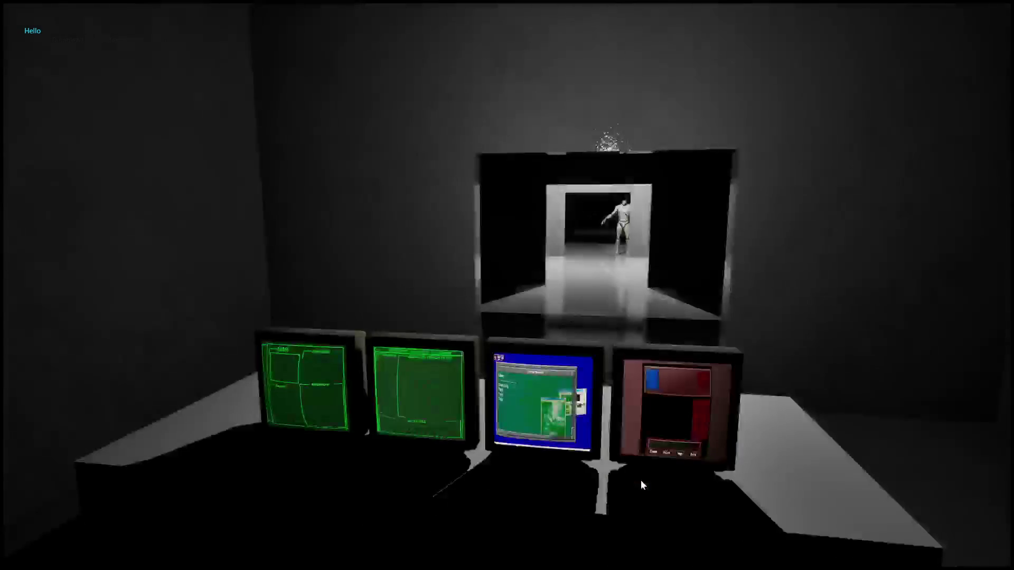
click(709, 469)
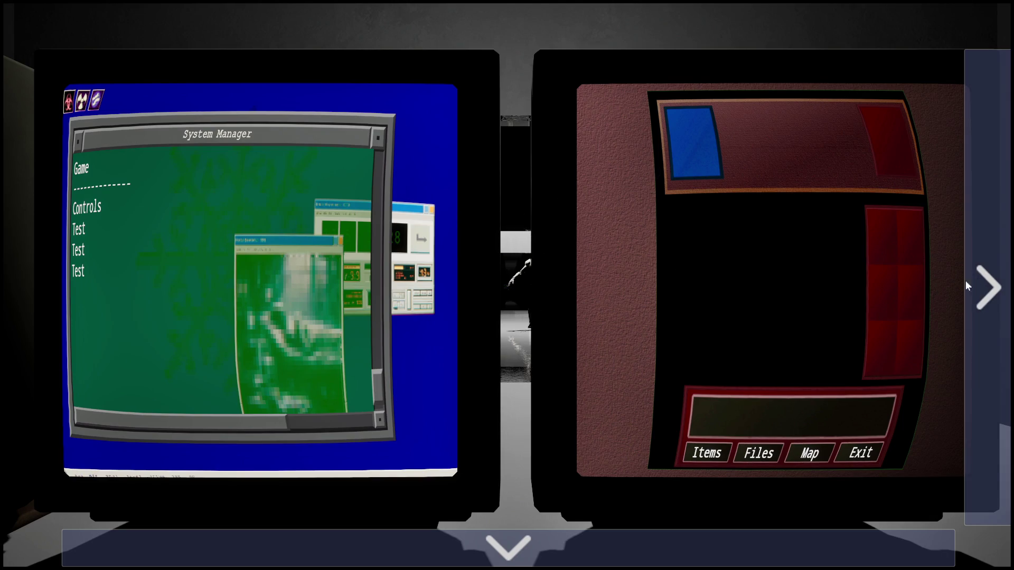
click(584, 540)
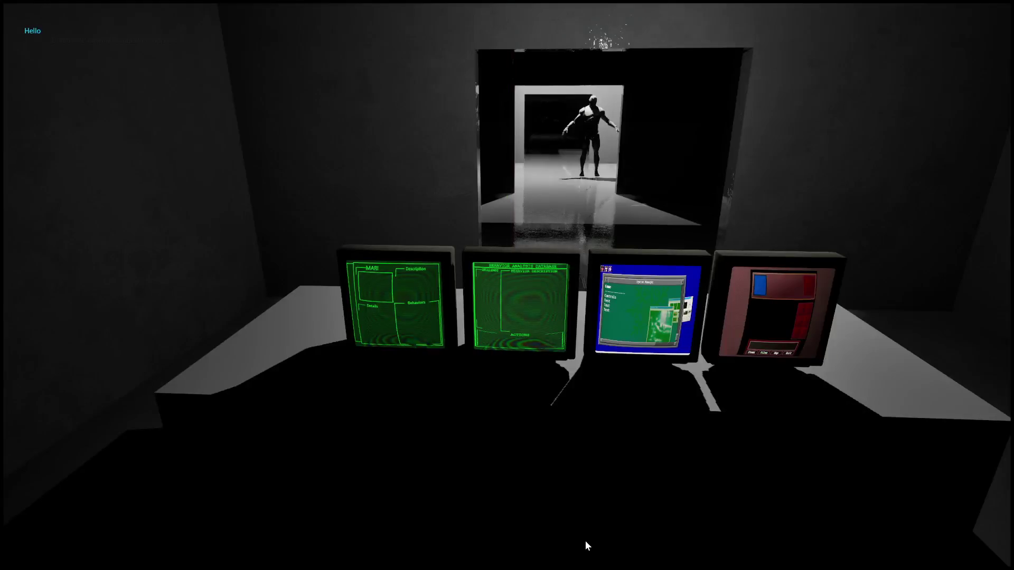
key(Escape)
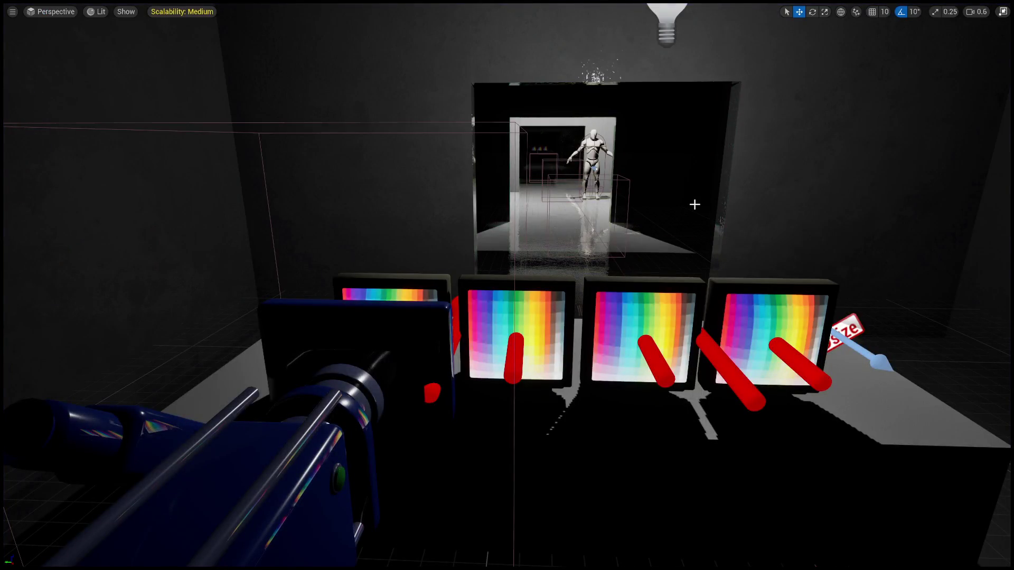
Step: Exit fullscreen and inspect the M_LED material and BP_ZoomTerminal's Event Interact graph
key(F11)
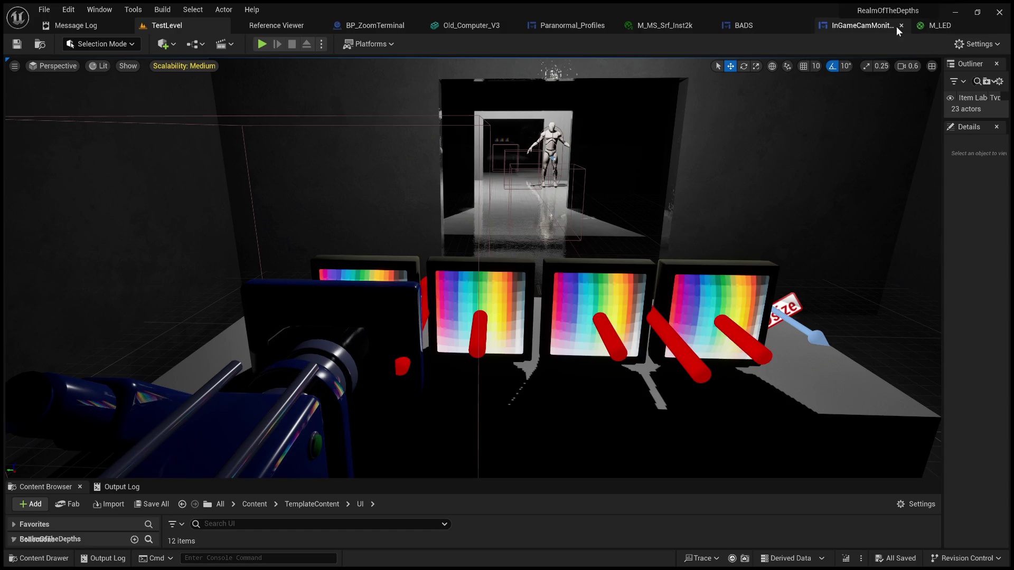
click(935, 25)
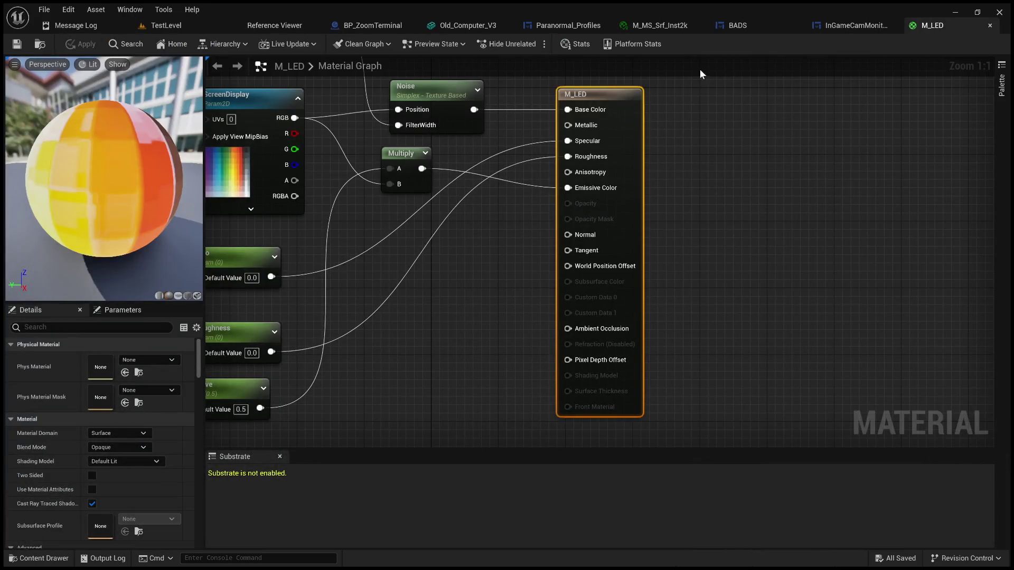
click(840, 25)
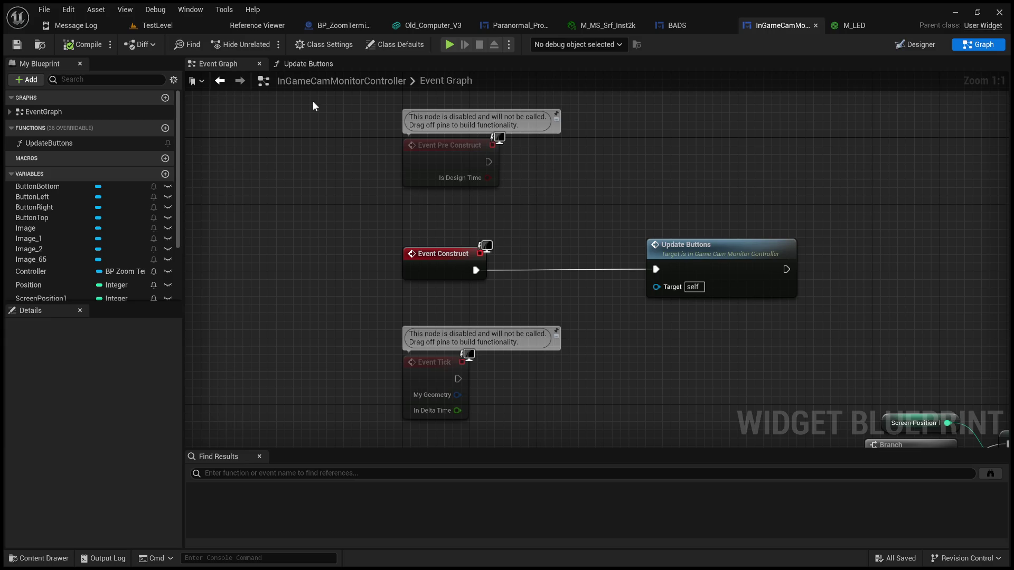
click(344, 23)
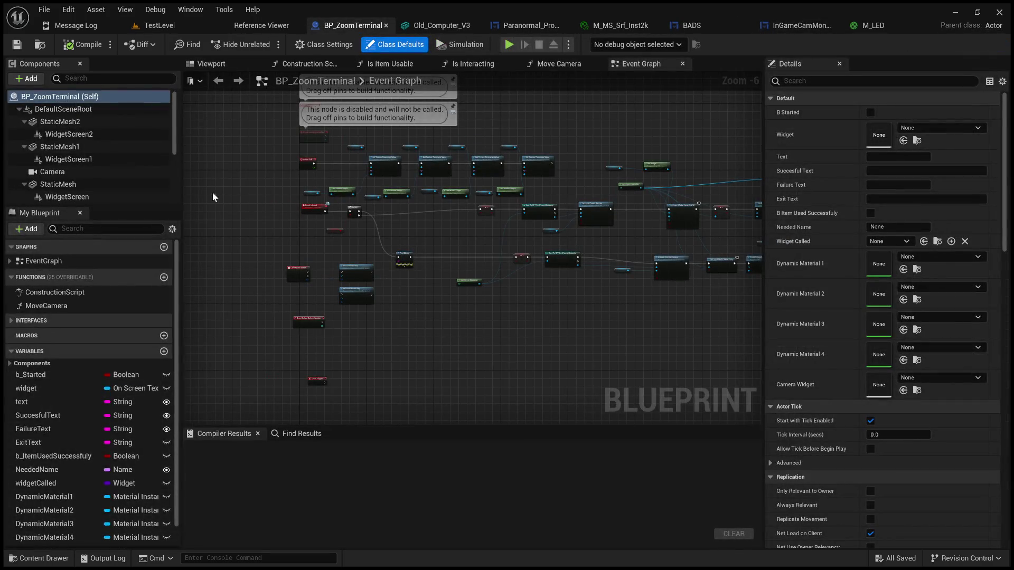
mouse_move(251, 151)
mouse_down()
mouse_move(267, 153)
mouse_move(255, 152)
mouse_up()
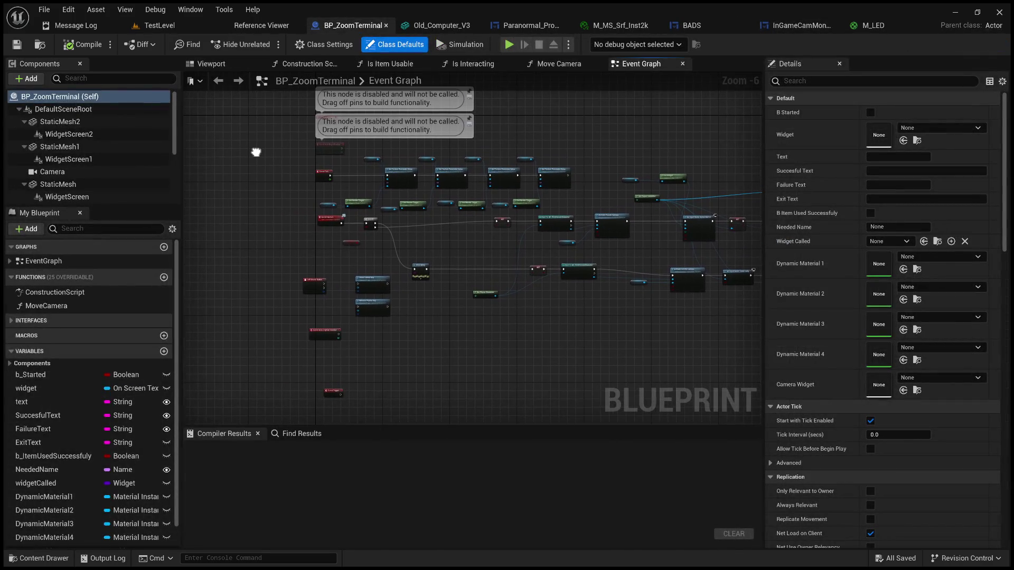
scroll(265, 220, up, 3)
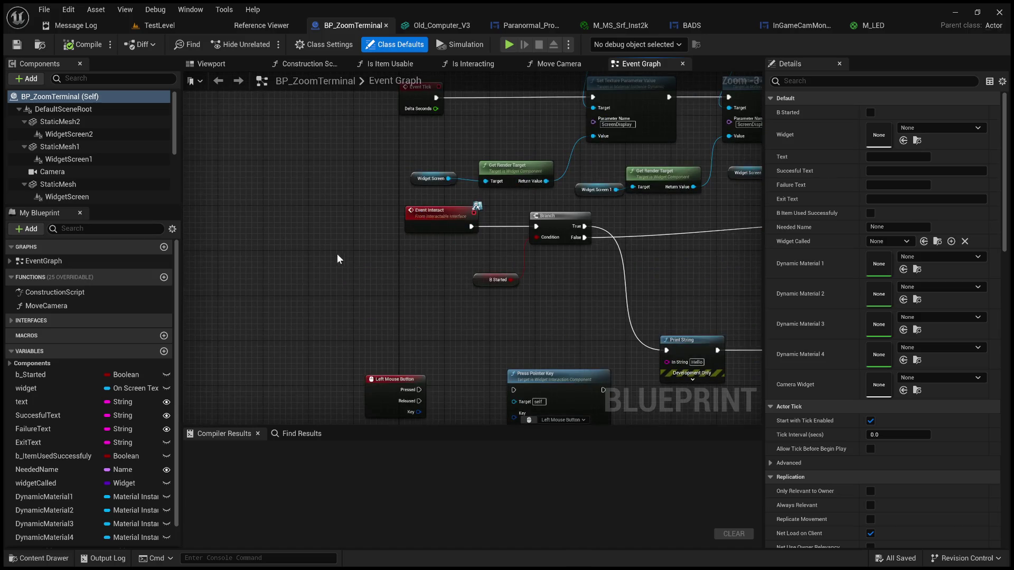
drag(394, 290, 378, 267)
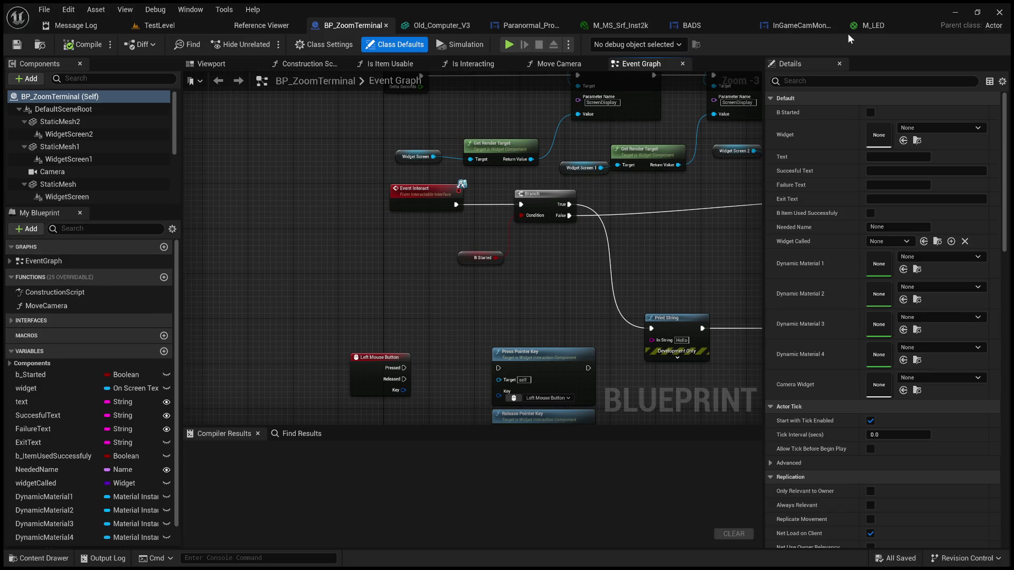
click(801, 27)
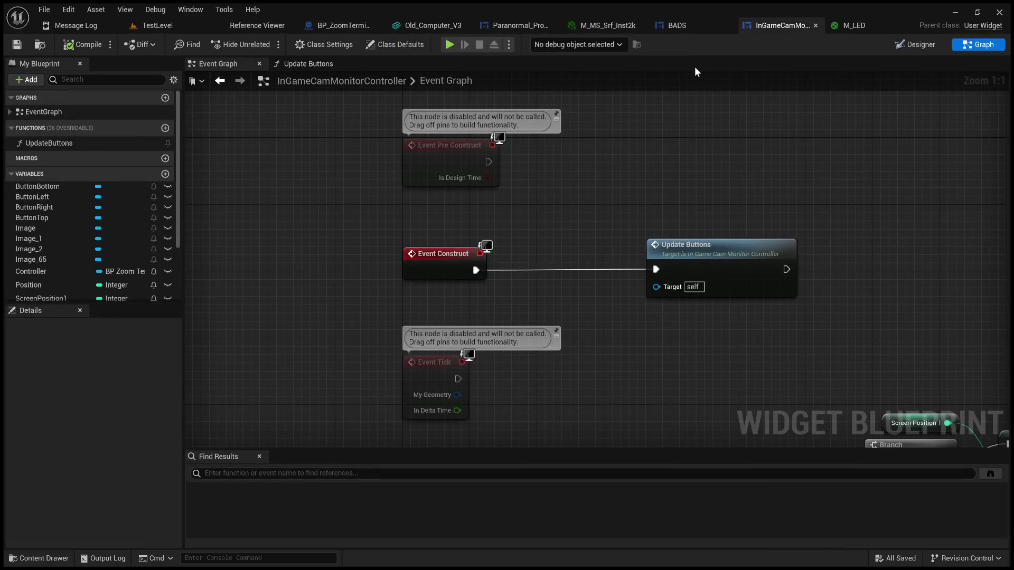
Step: Check the UpdateButtons function, then locate the Move Camera network and Event Construct in the Event Graph
click(311, 66)
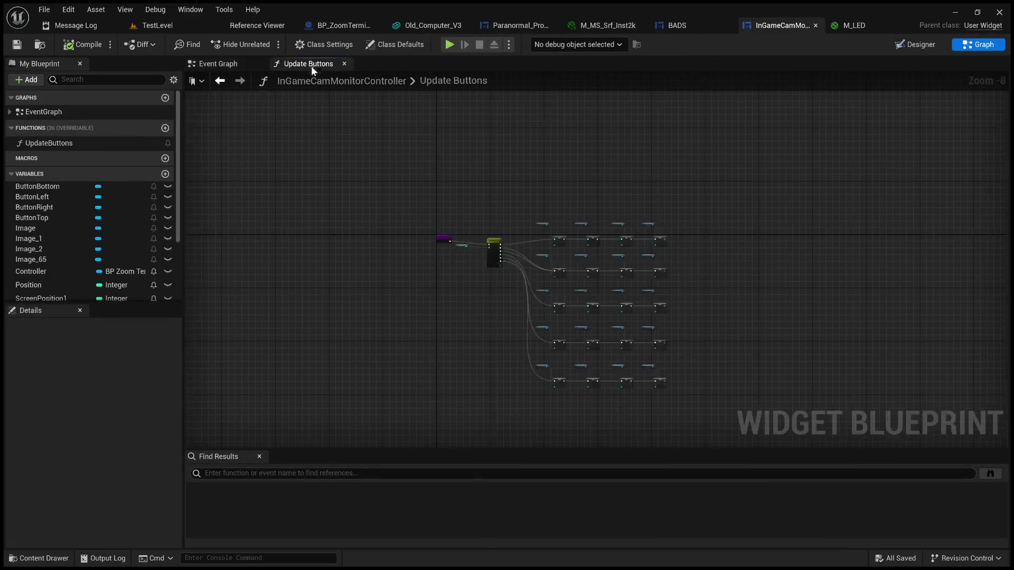
click(227, 65)
scroll(472, 246, down, 5)
scroll(546, 229, up, 3)
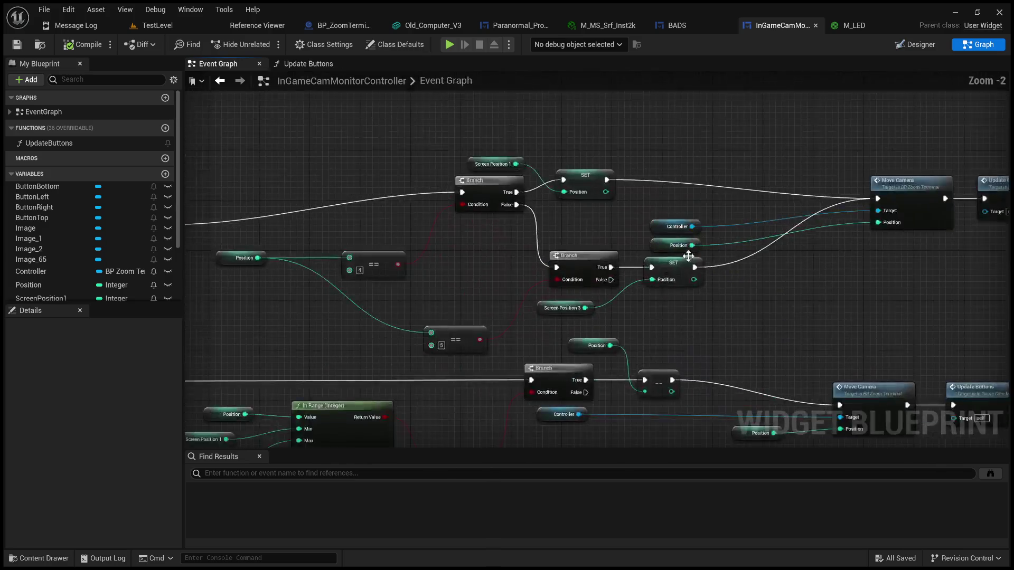
mouse_move(546, 228)
mouse_down()
mouse_move(503, 236)
mouse_move(522, 246)
mouse_up()
mouse_move(537, 167)
mouse_down()
mouse_move(687, 211)
mouse_move(660, 231)
mouse_up()
scroll(538, 172, up, 2)
mouse_move(559, 256)
mouse_down()
mouse_move(478, 267)
mouse_move(607, 280)
mouse_move(328, 254)
mouse_up()
scroll(548, 228, down, 3)
drag(547, 228, 416, 232)
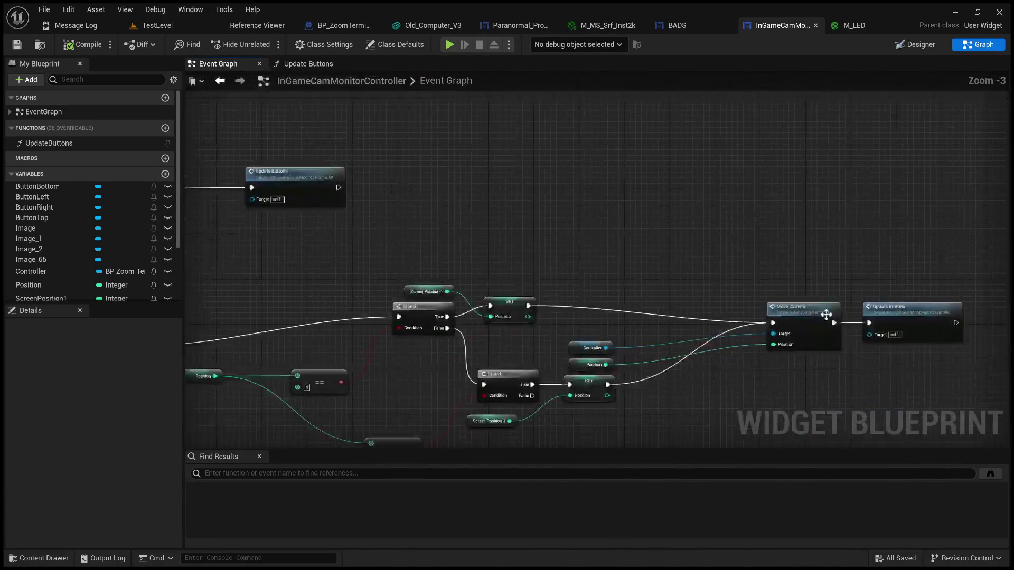
Step: Cut Move Camera with its Controller and Position nodes and paste them beside Update Buttons
click(815, 311)
scroll(680, 356, up, 3)
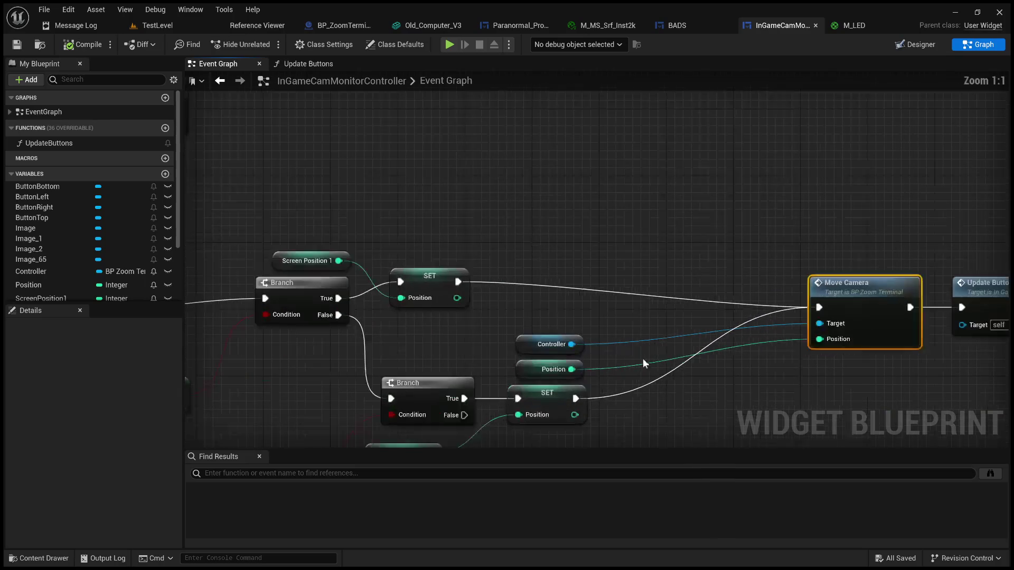
shift+click(561, 338)
shift+click(564, 364)
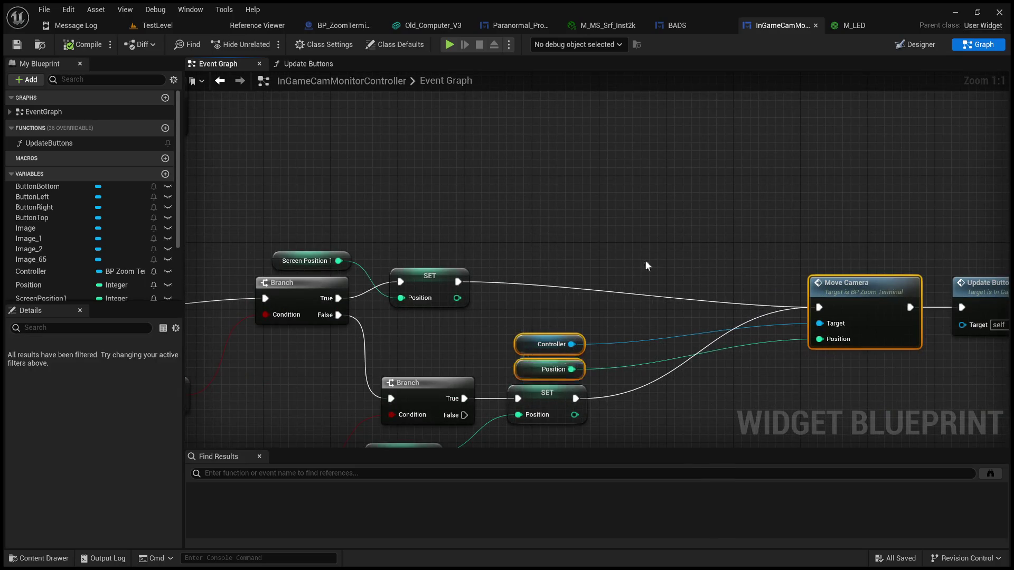
key(ctrl+x)
key(ctrl+v)
mouse_move(879, 285)
mouse_down()
mouse_move(660, 302)
mouse_move(681, 273)
mouse_up()
Step: Wire Move Camera to run after Update Buttons, then compile and save the blueprint
click(699, 280)
drag(551, 287, 622, 289)
mouse_move(514, 412)
mouse_down()
mouse_move(365, 338)
mouse_move(525, 333)
mouse_up()
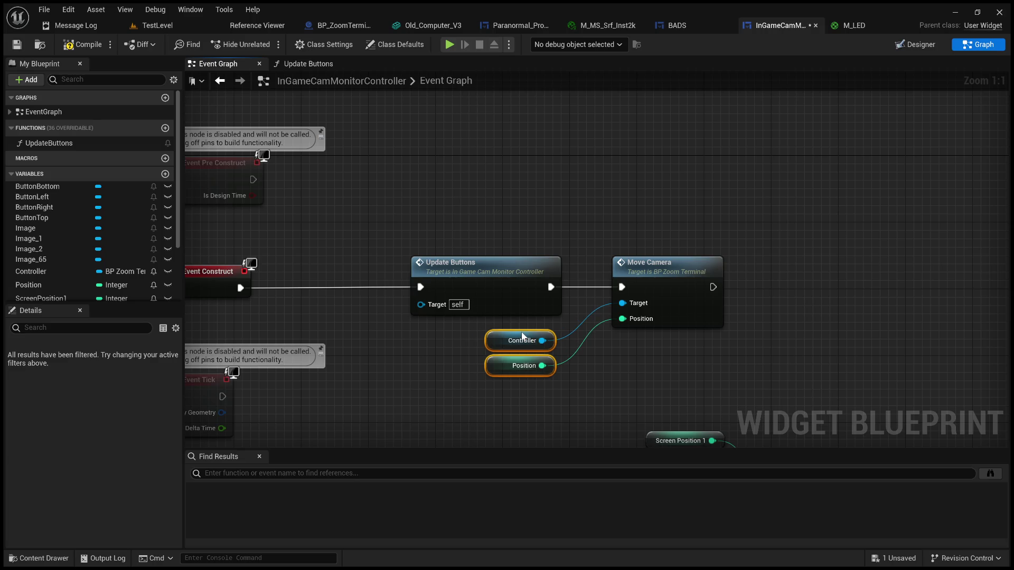
click(83, 45)
click(17, 45)
click(174, 26)
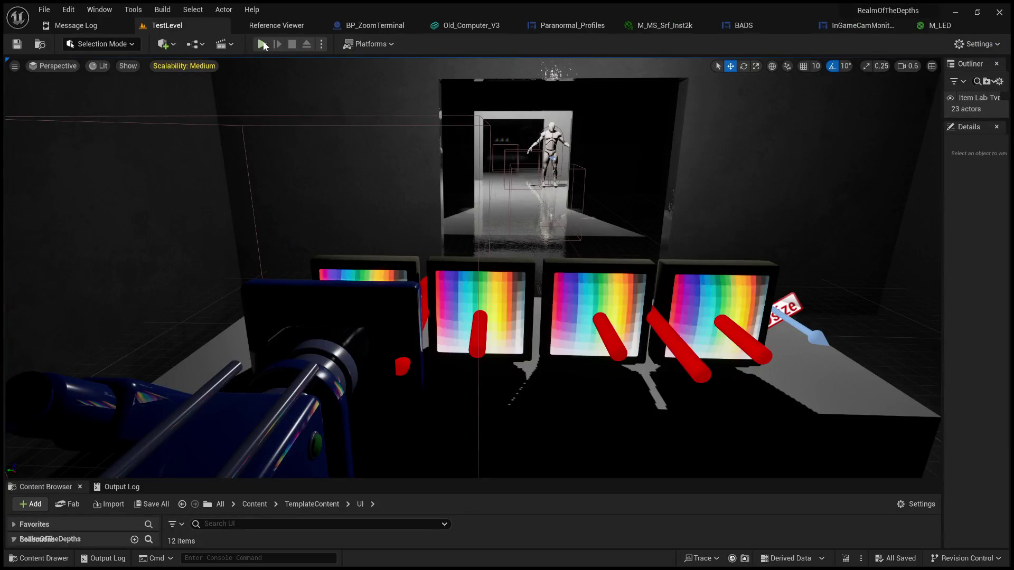
Step: Play-test fullscreen, stepping to the next monitor, backing out, returning to the previous one, then stopping
click(262, 44)
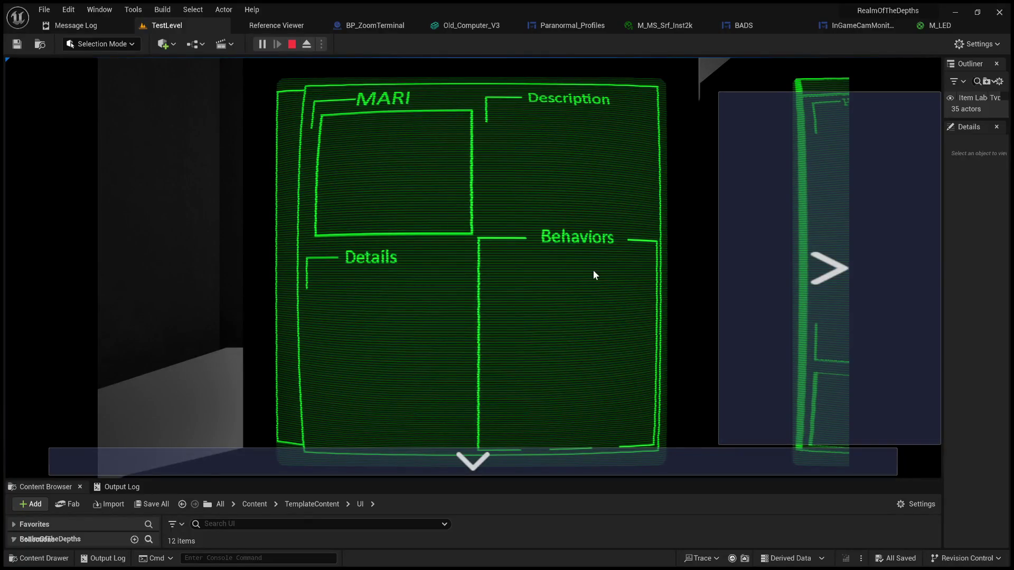
key(F11)
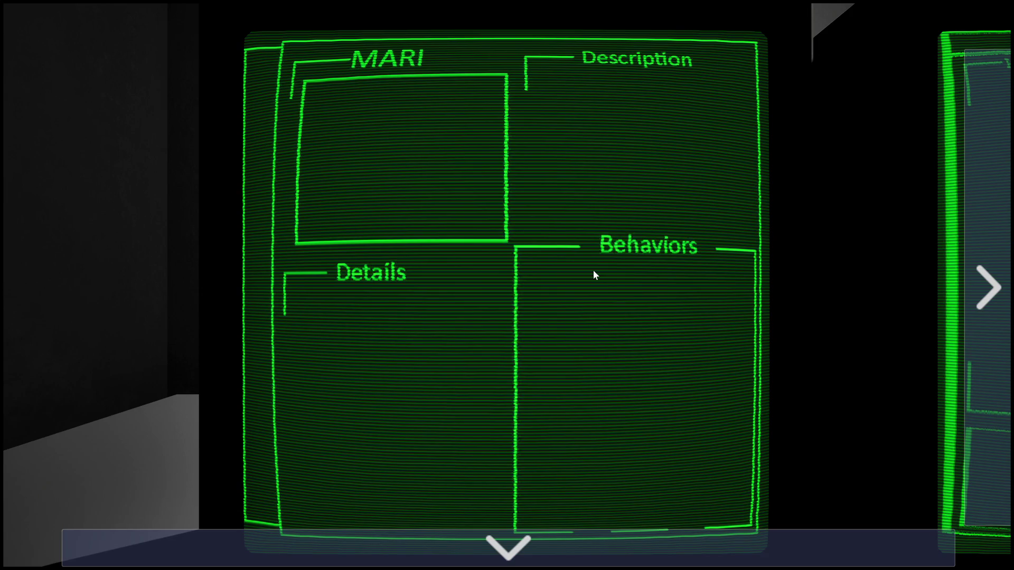
key(Right)
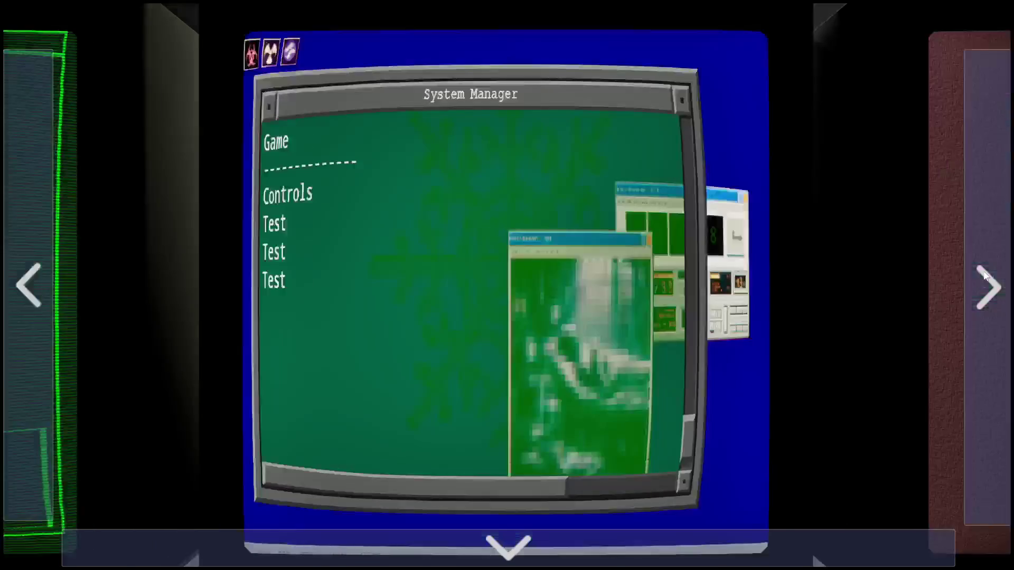
key(Down)
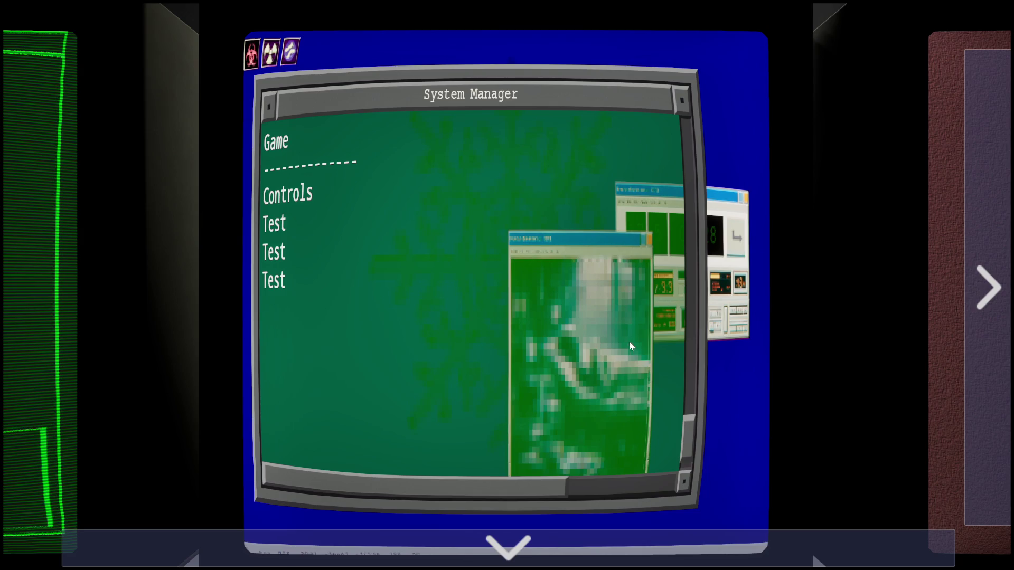
click(986, 288)
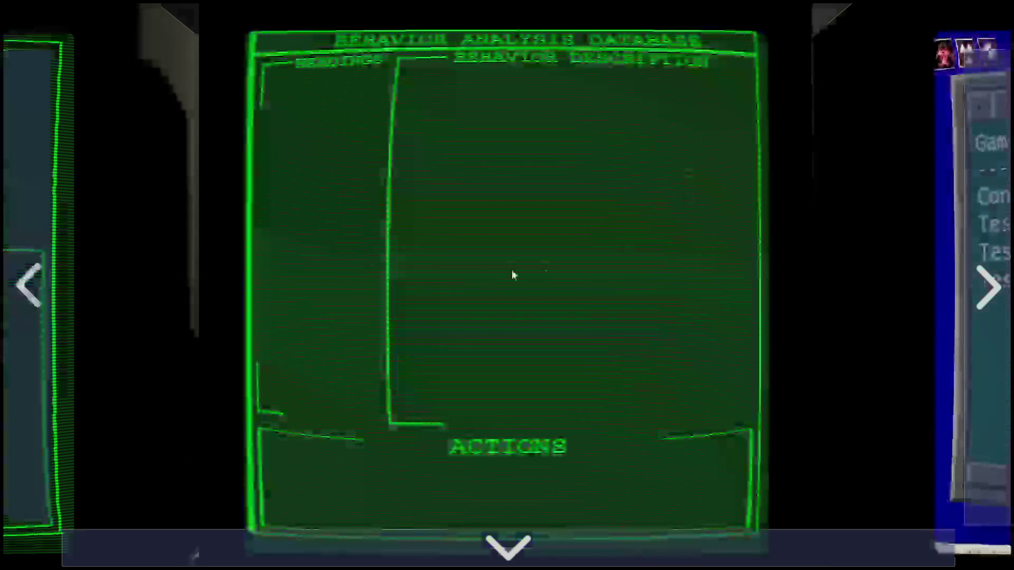
key(Escape)
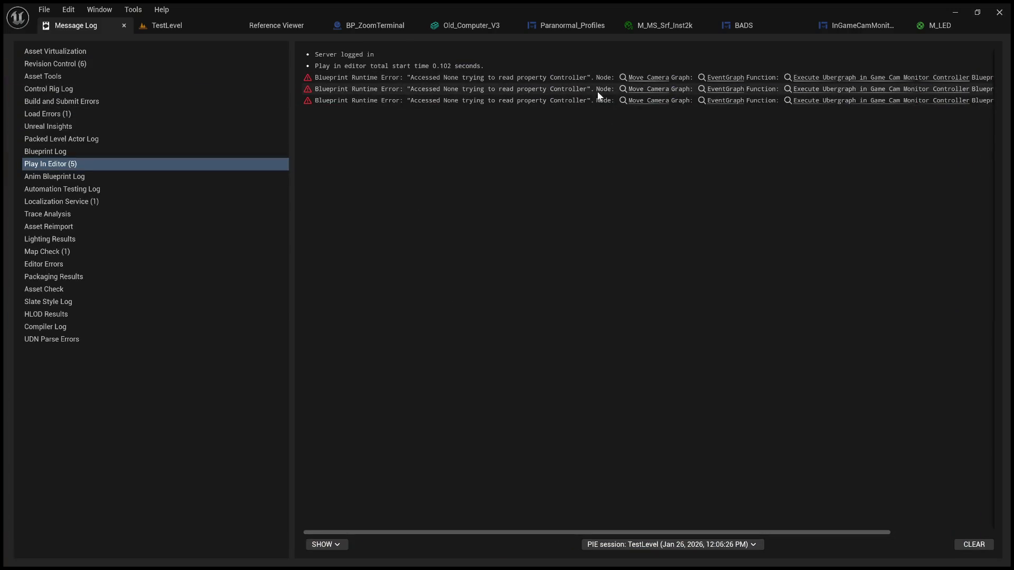
Step: Open the InGameCamMonitorController blueprint from the Play In Editor error log
drag(708, 534, 813, 534)
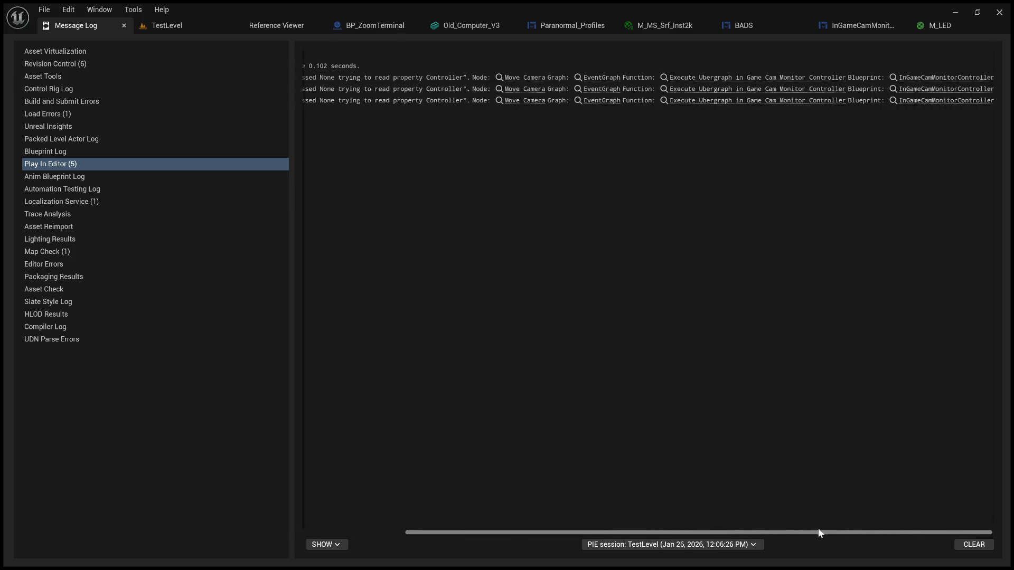
click(915, 79)
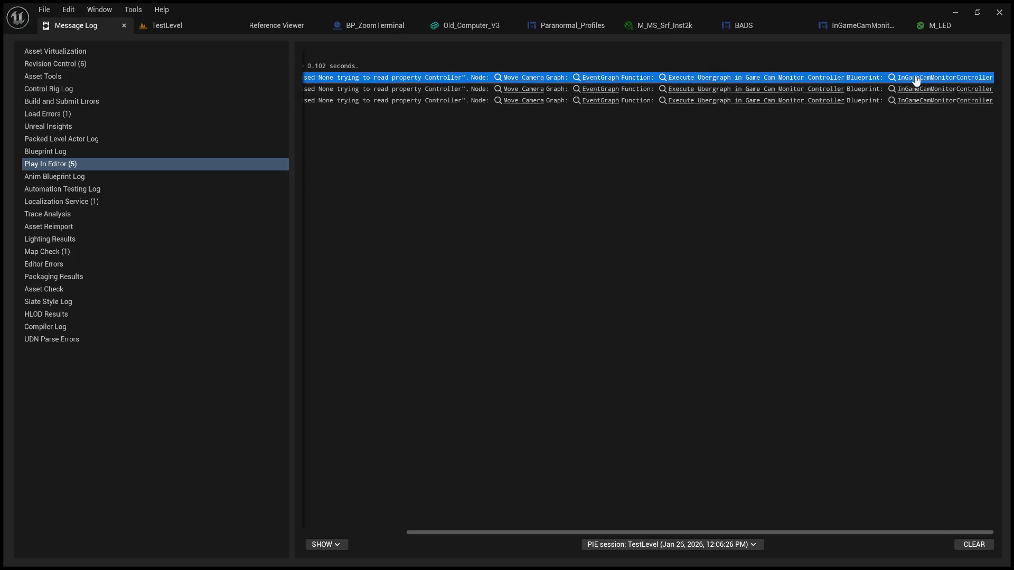
scroll(655, 197, down, 7)
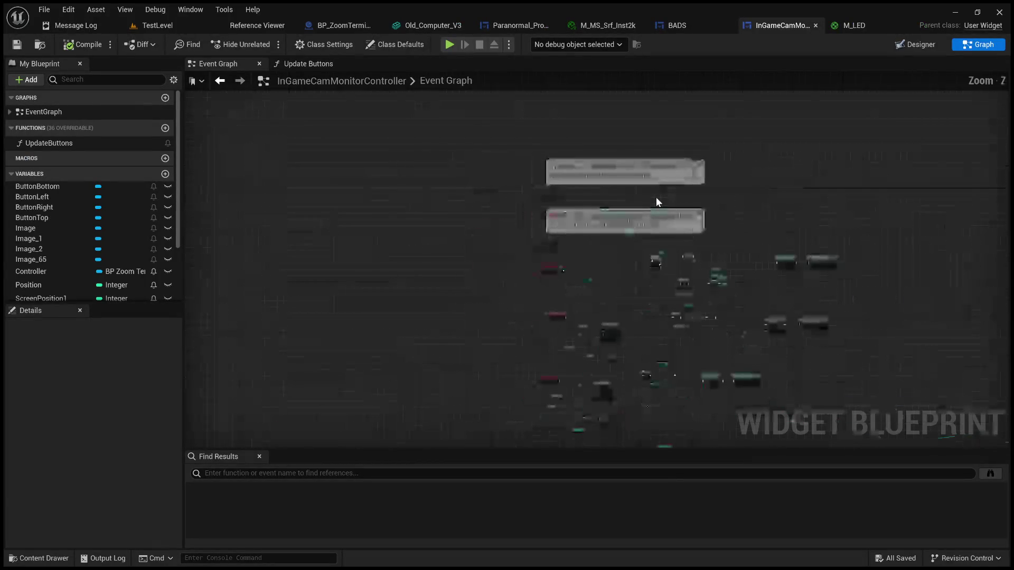
scroll(656, 198, up, 5)
scroll(627, 284, down, 3)
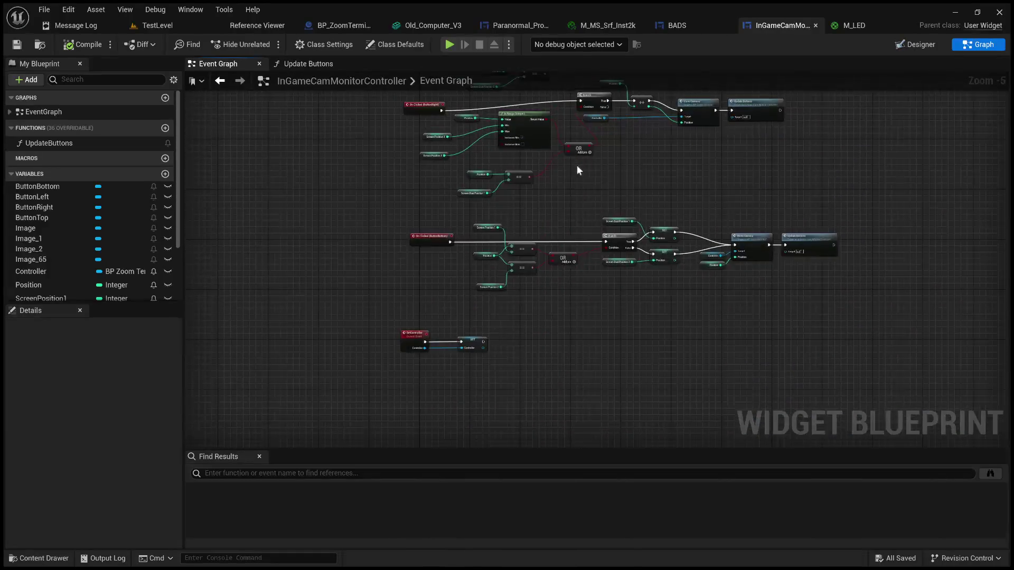
scroll(461, 307, up, 5)
scroll(467, 259, down, 6)
scroll(537, 171, up, 2)
scroll(513, 252, up, 3)
Step: Detach Update Buttons from Event Construct and move the four nodes beside SetController, wired after SET
alt+click(426, 201)
drag(486, 129, 755, 287)
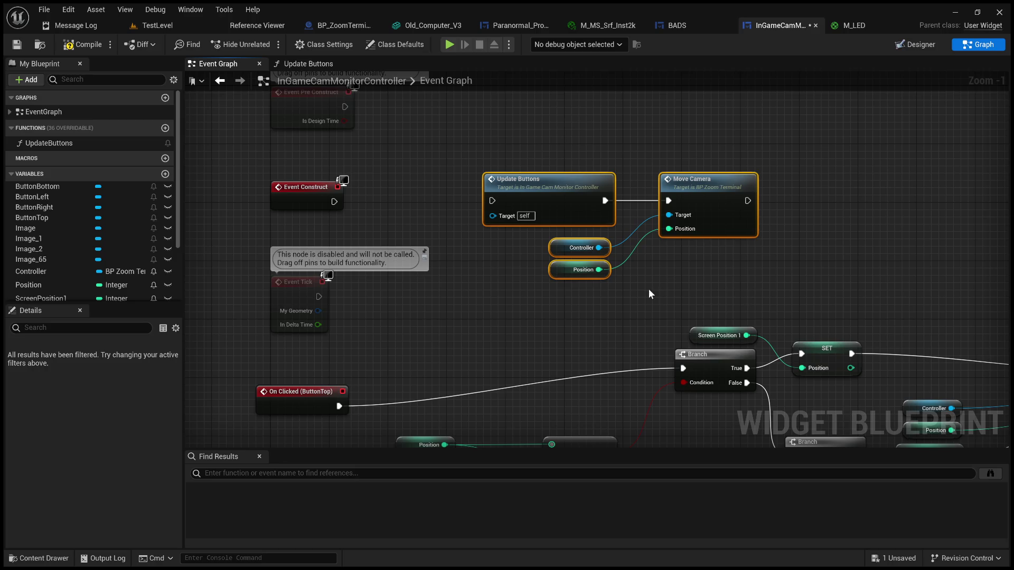
mouse_move(580, 194)
mouse_down()
mouse_move(566, 549)
mouse_move(572, 400)
mouse_move(547, 99)
mouse_move(565, 288)
mouse_move(556, 272)
mouse_up()
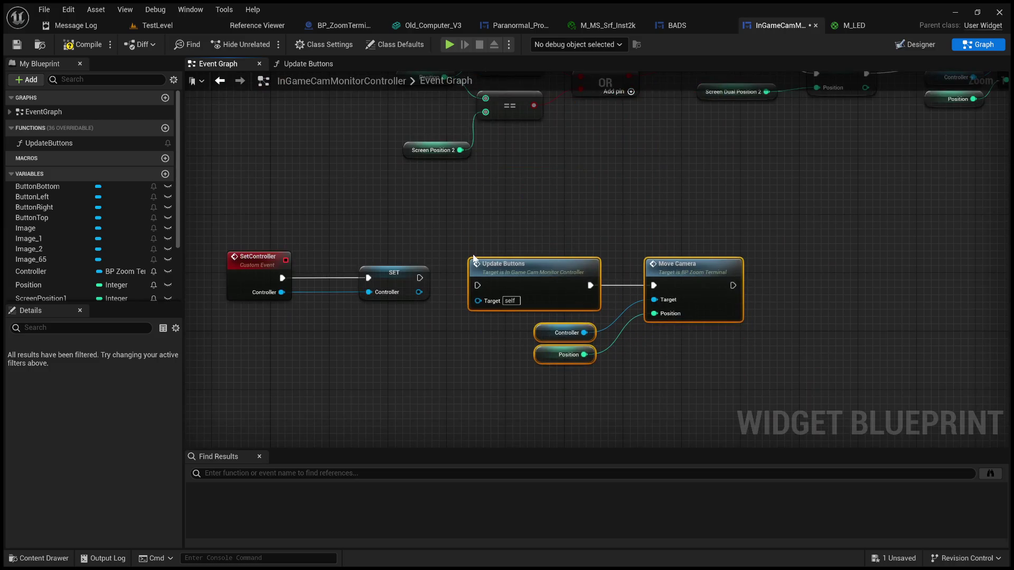
scroll(474, 258, up, 1)
mouse_move(412, 281)
mouse_down()
mouse_move(488, 309)
mouse_move(479, 290)
mouse_up()
Step: Nudge the selected nodes, then compile and save the monitor controller blueprint
drag(560, 274, 534, 266)
click(63, 47)
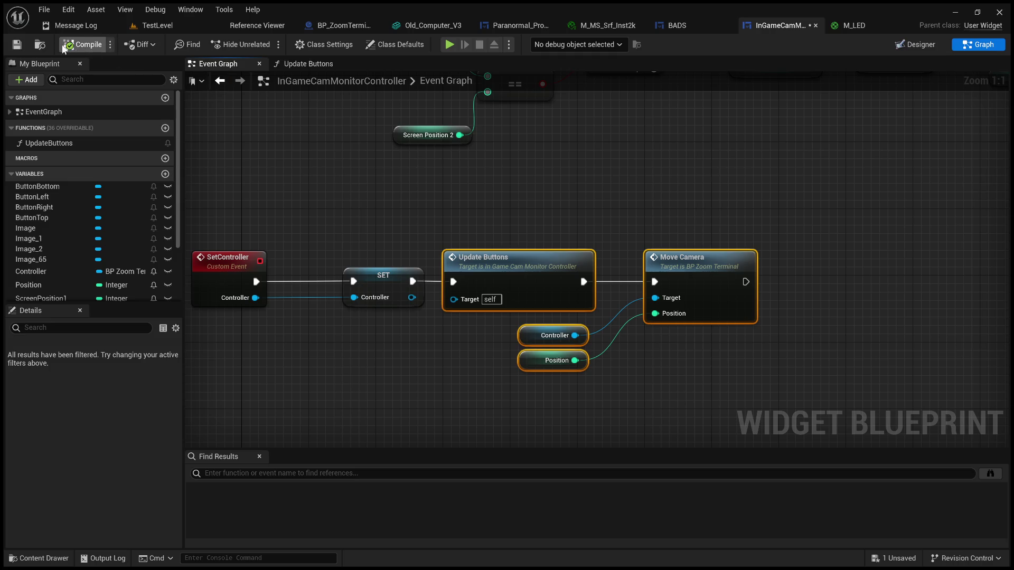
click(17, 45)
Step: Play TestLevel, walk to the monitors and cycle every screen back to MARI and the overview
click(158, 26)
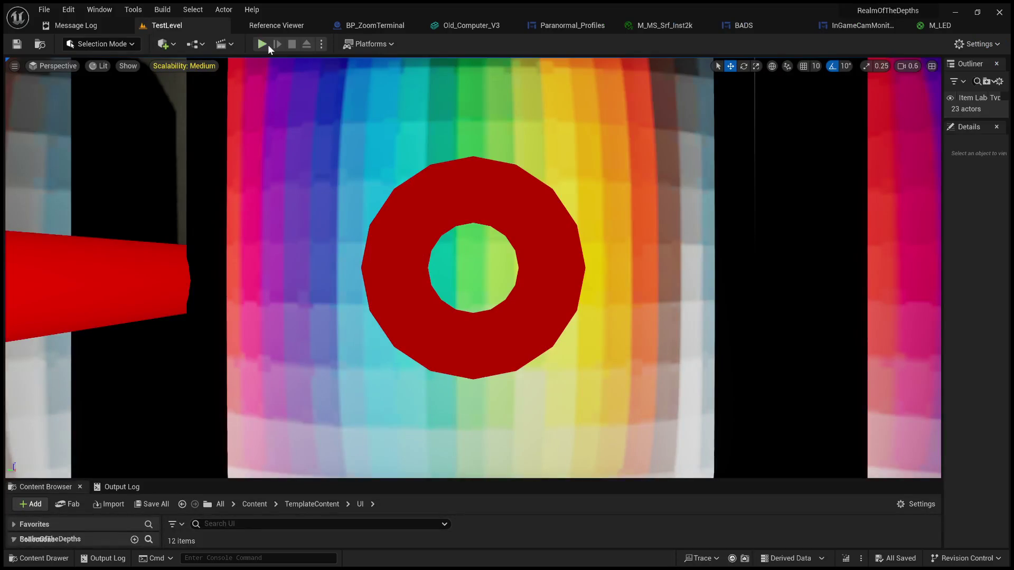
click(262, 45)
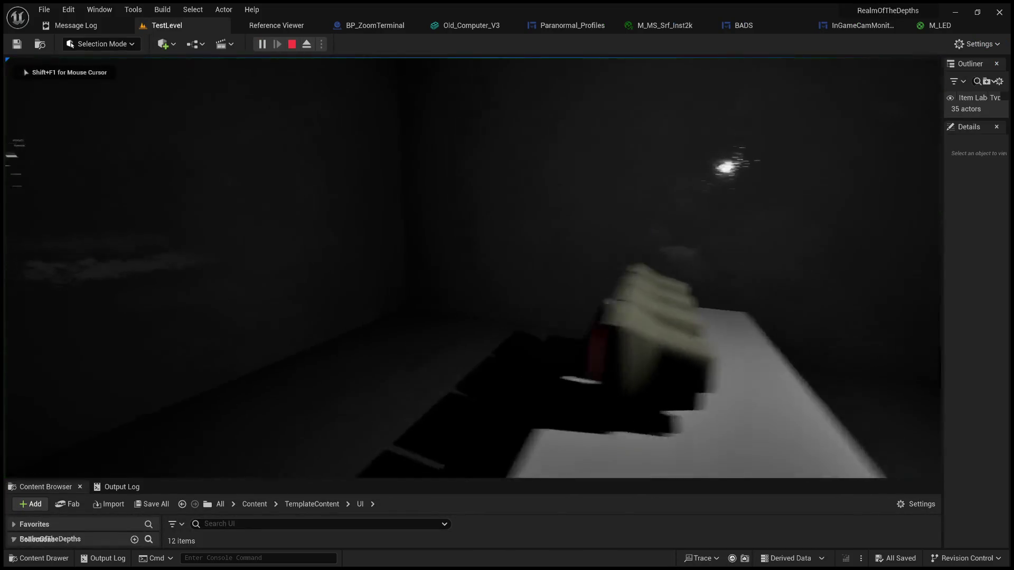
key(w)
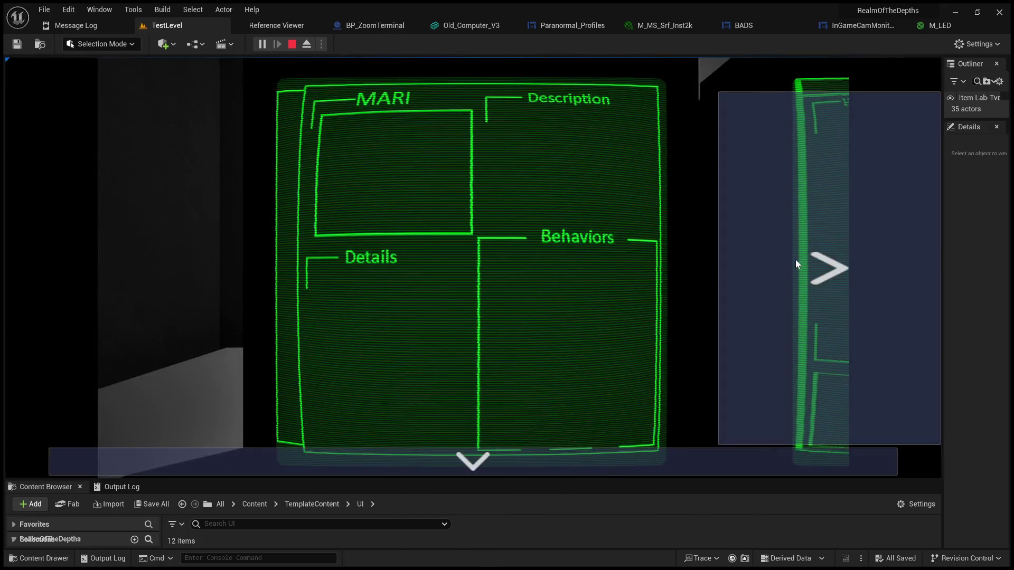
click(793, 259)
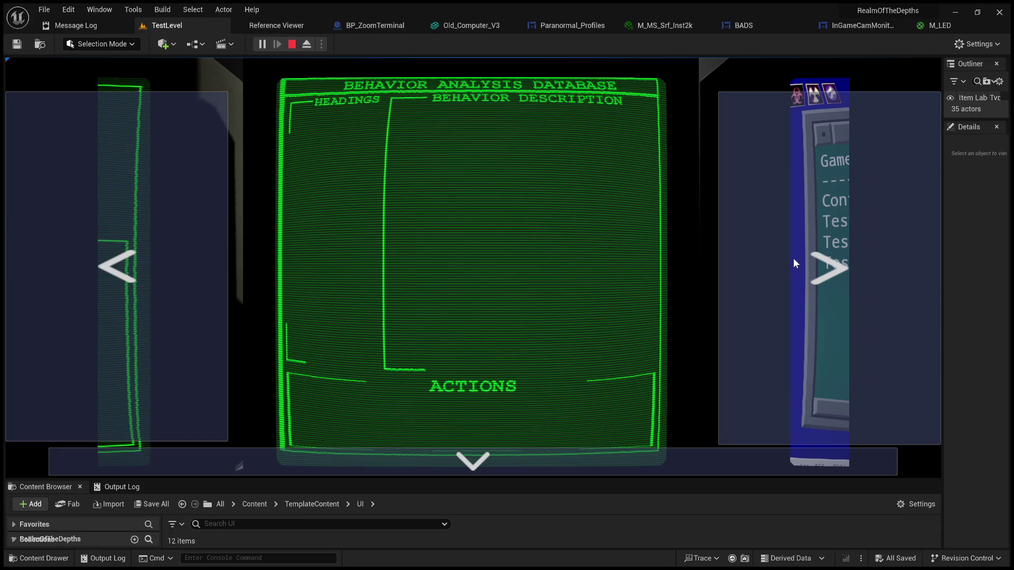
key(F11)
click(976, 274)
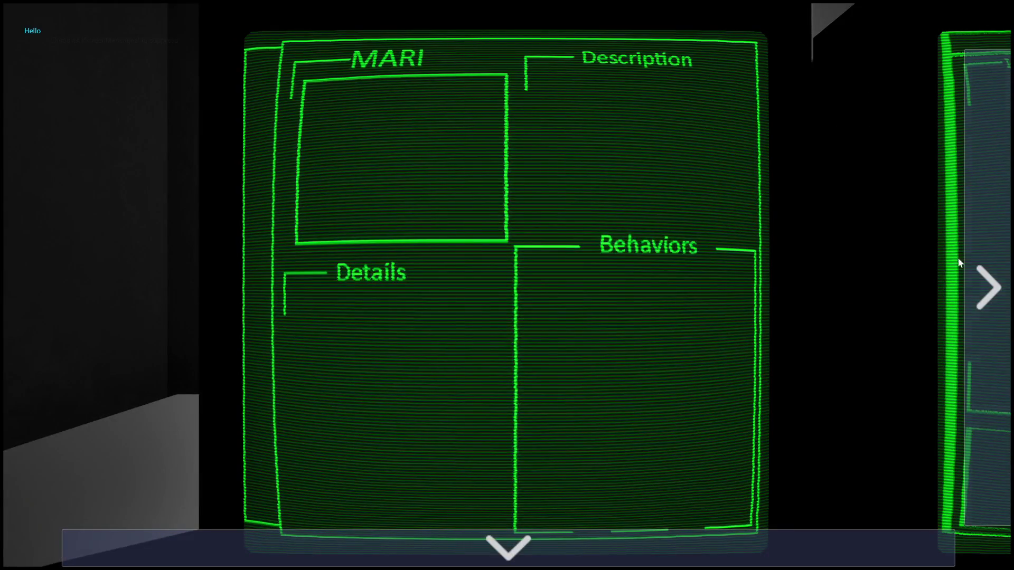
click(984, 252)
click(984, 253)
click(984, 252)
click(984, 253)
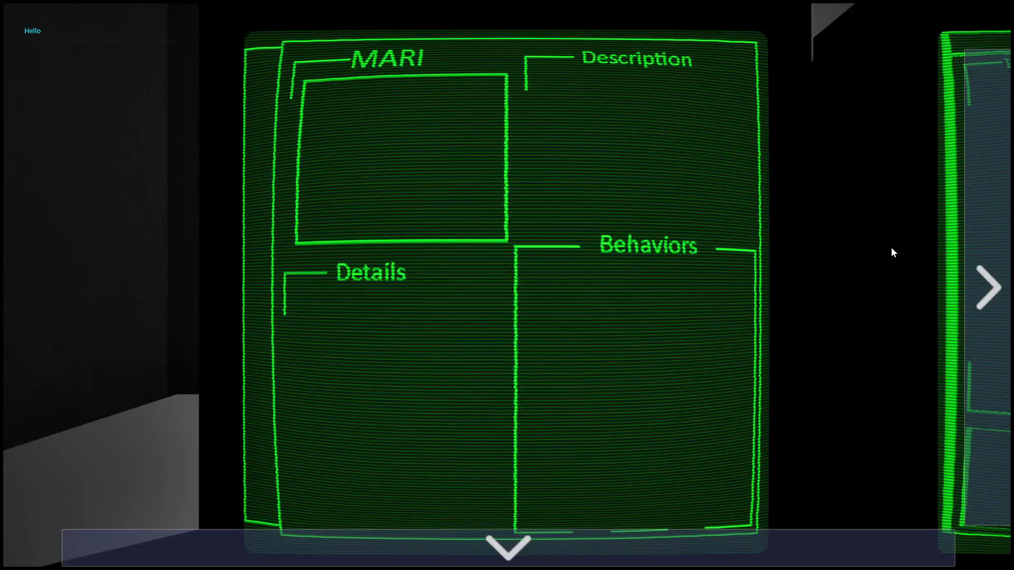
click(983, 267)
Step: Cycle the monitor screens a second time, zoom in on MARI, then stop the play session
click(983, 264)
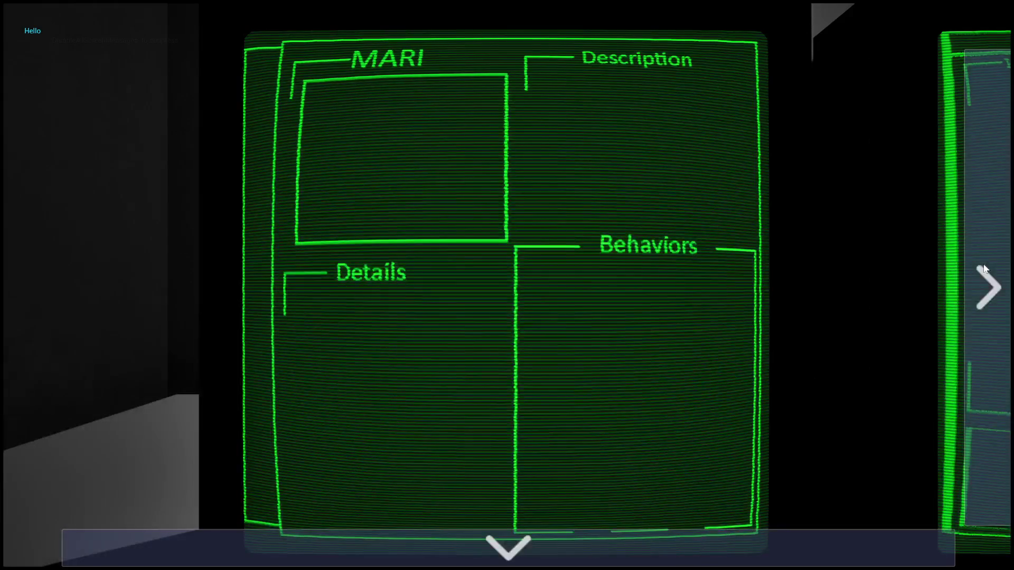
click(992, 259)
click(992, 259)
click(993, 258)
click(992, 258)
click(955, 259)
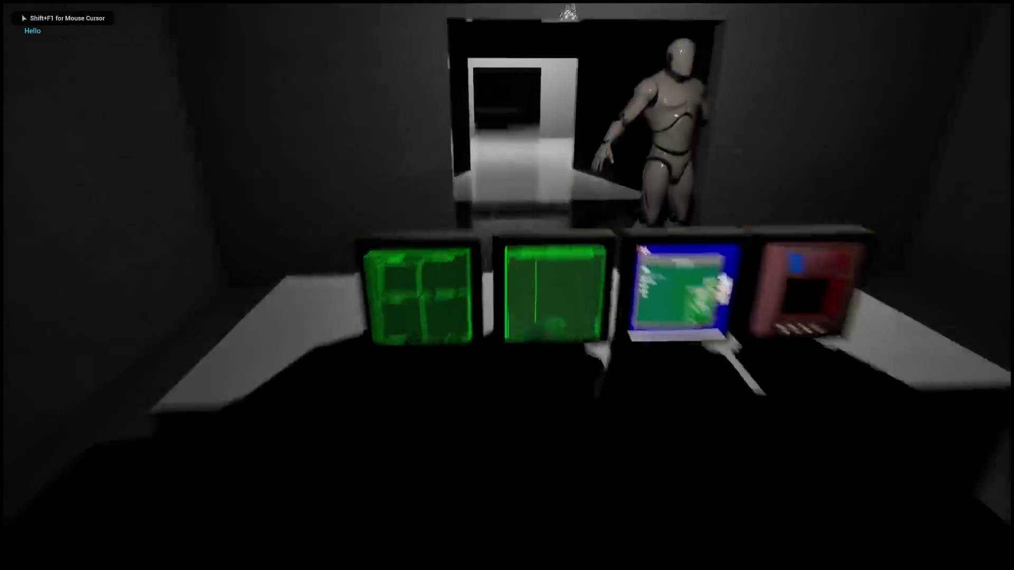
key(Escape)
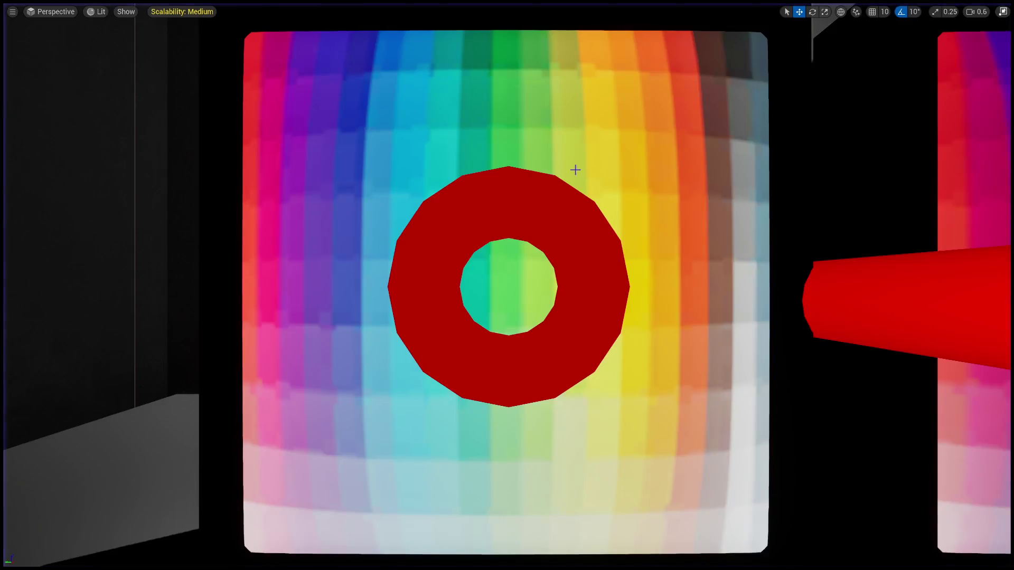
key(F11)
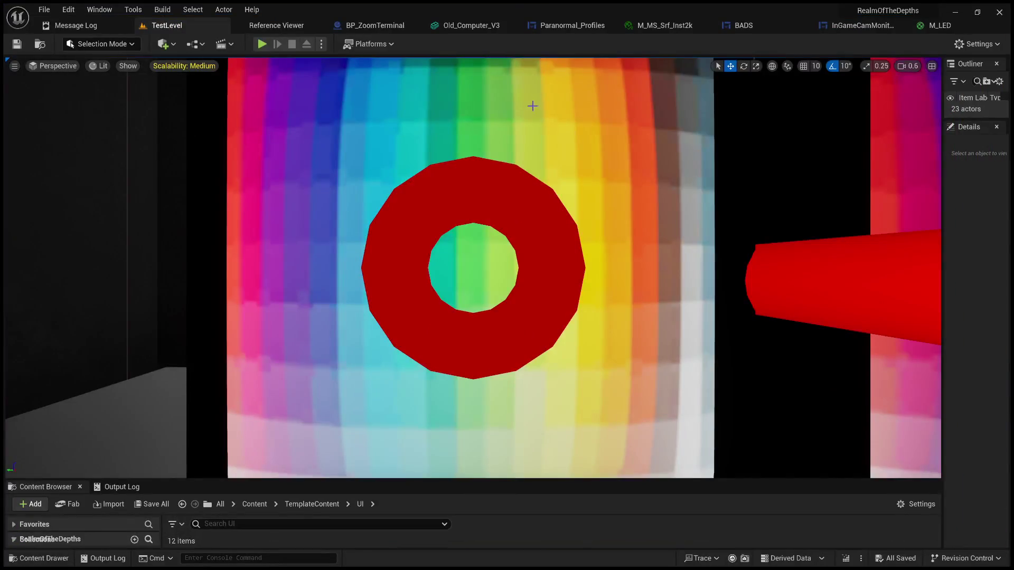
click(869, 26)
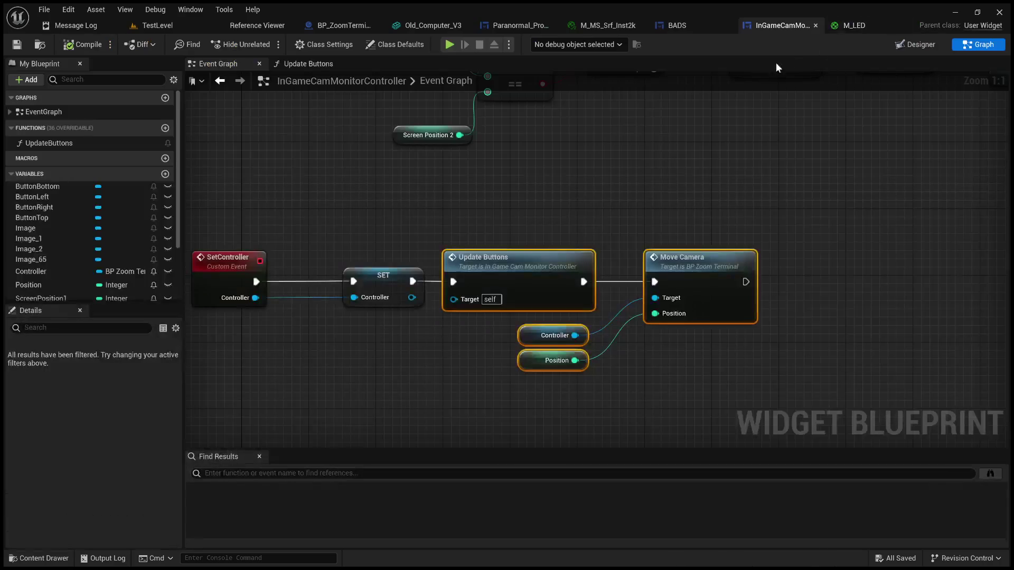
scroll(448, 307, up, 2)
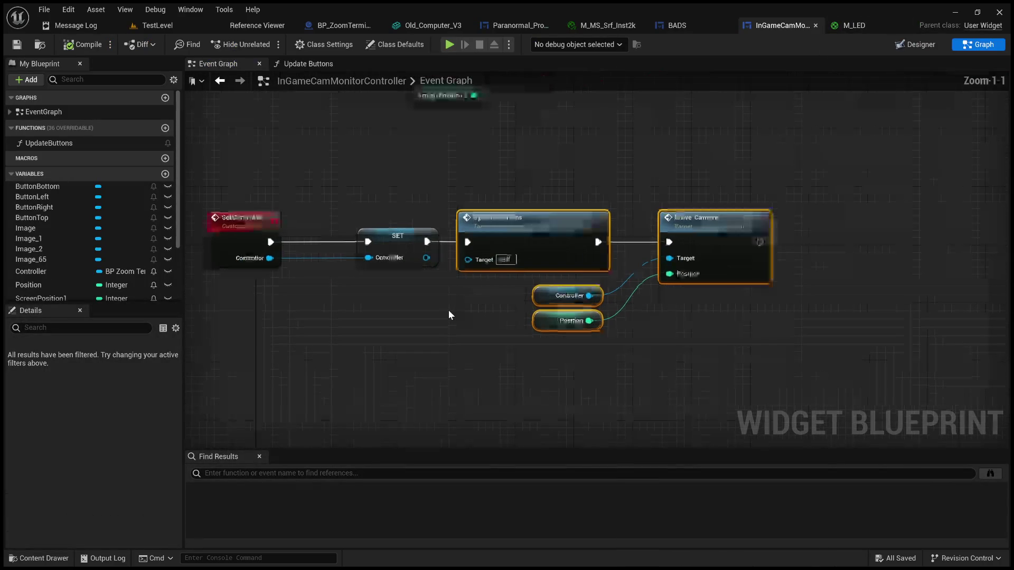
drag(453, 299, 526, 292)
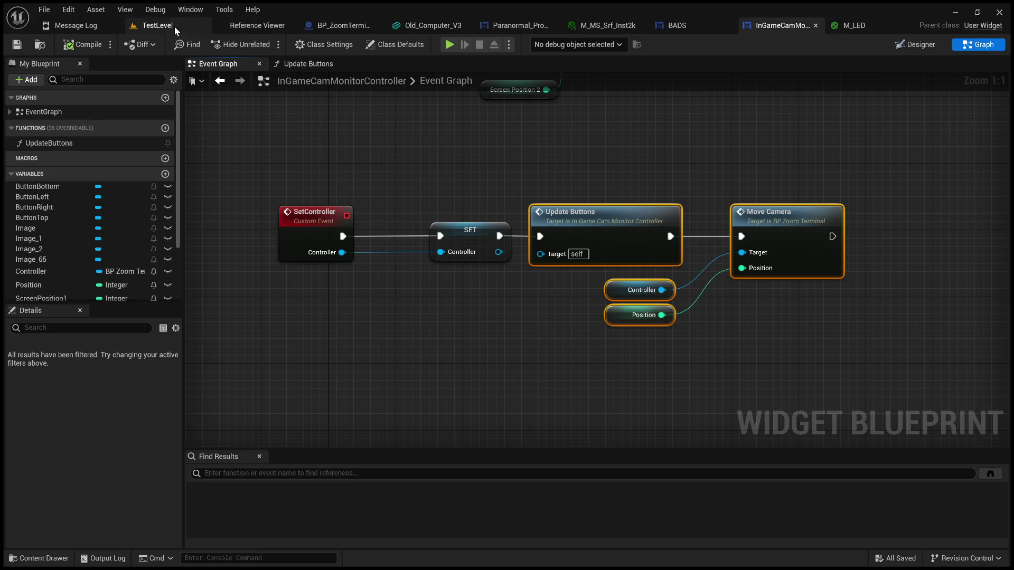
Step: Frame the whole monitor desk in TestLevel, run another play session, then stop it
click(158, 25)
mouse_move(380, 228)
mouse_down()
mouse_move(337, 275)
mouse_move(371, 275)
mouse_move(317, 276)
mouse_up()
key(alt+p)
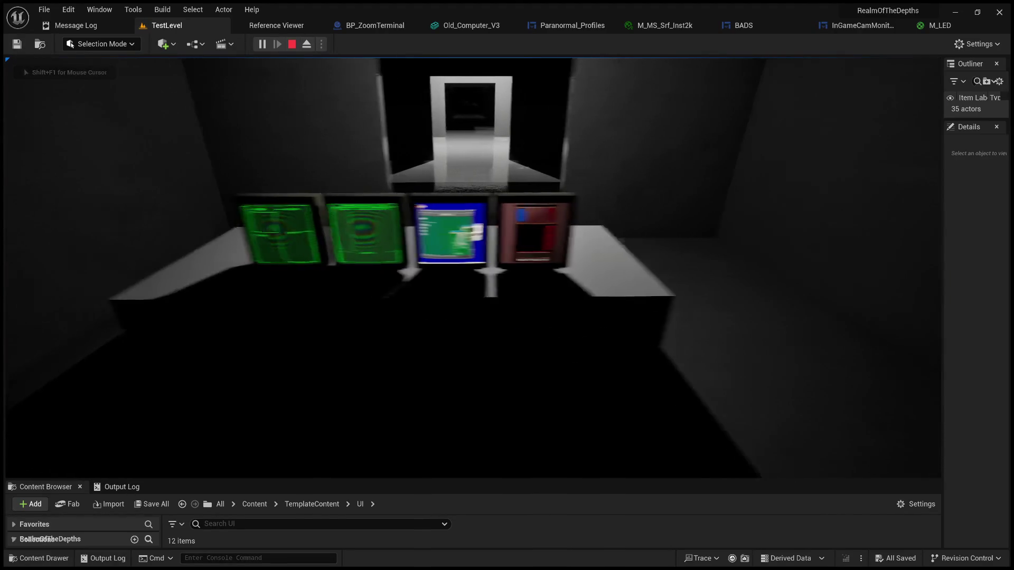
key(Escape)
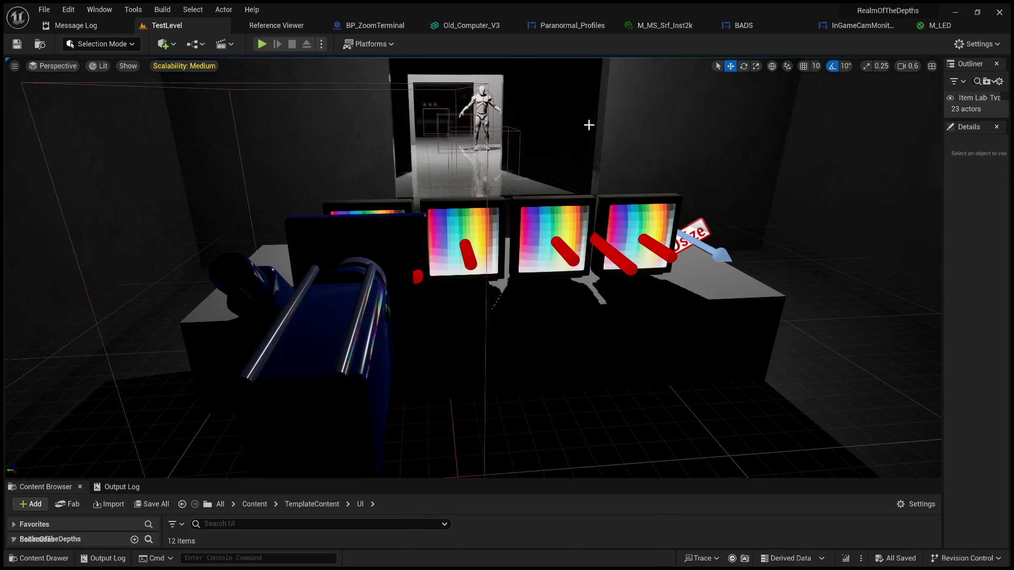
Step: Frame the SetController chain and its Position node in the monitor controller's Event Graph
click(845, 26)
scroll(613, 167, down, 2)
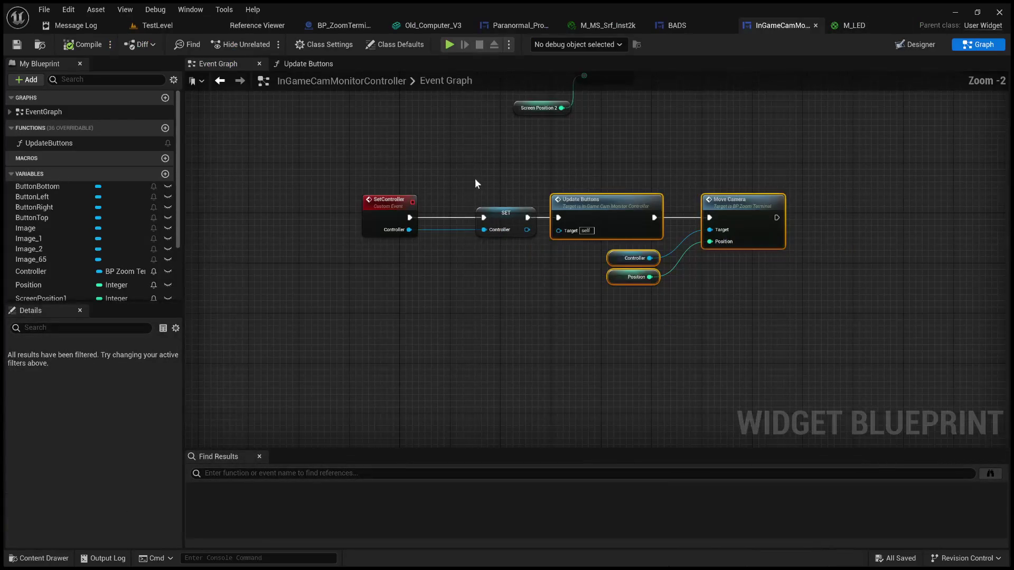
click(427, 157)
drag(427, 157, 429, 192)
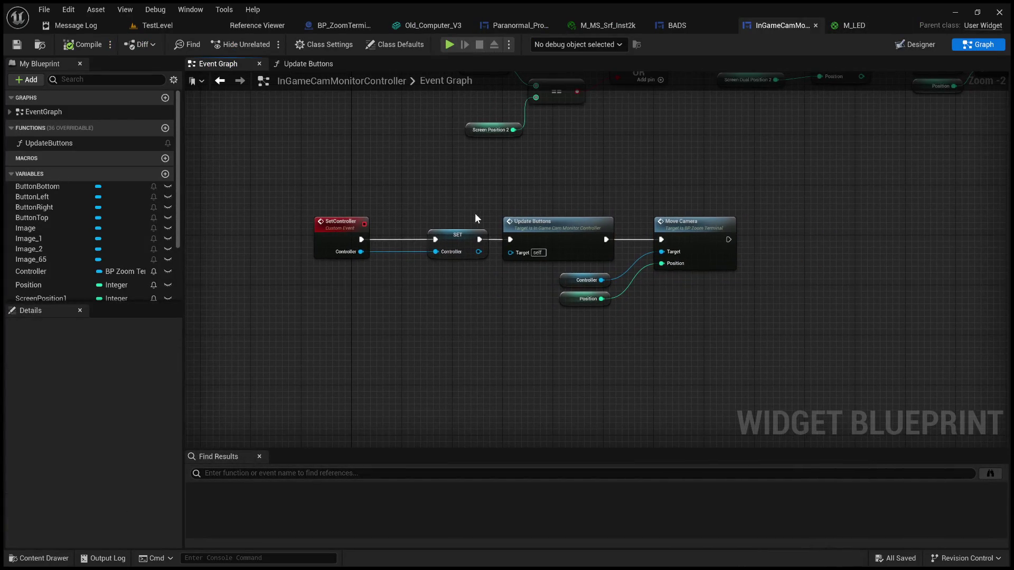
scroll(479, 162, up, 2)
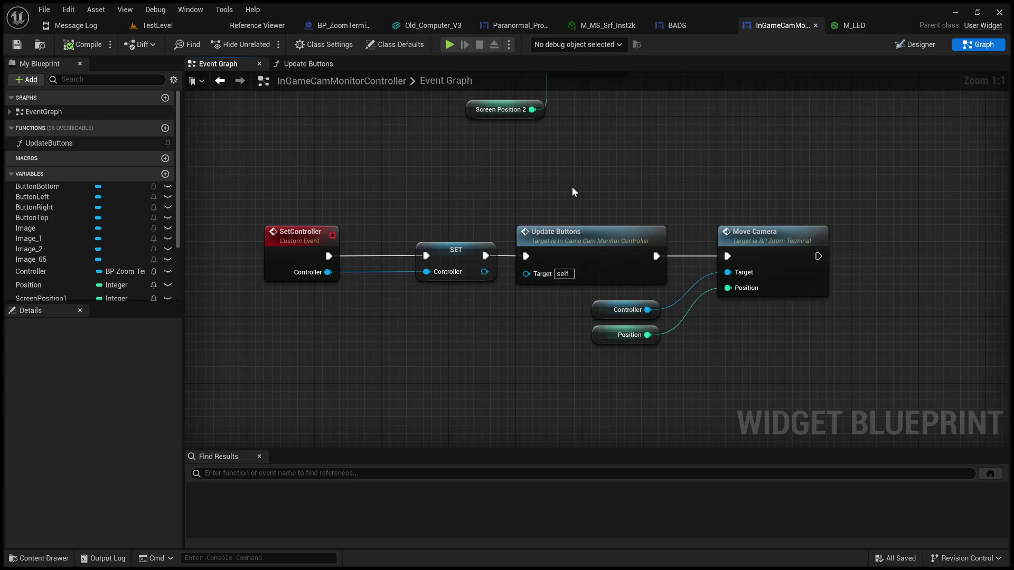
scroll(574, 191, down, 2)
scroll(626, 293, up, 2)
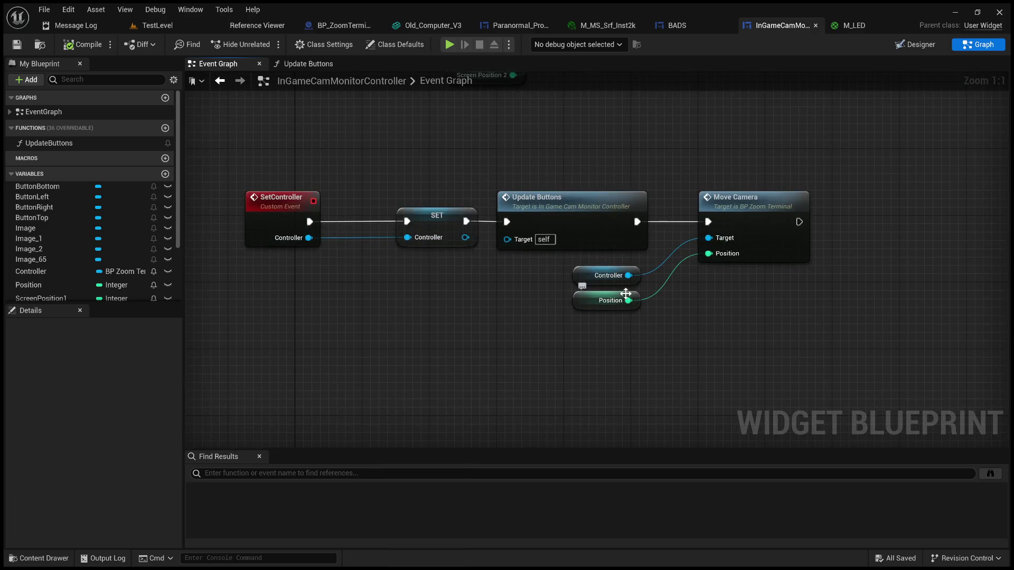
click(626, 294)
click(561, 324)
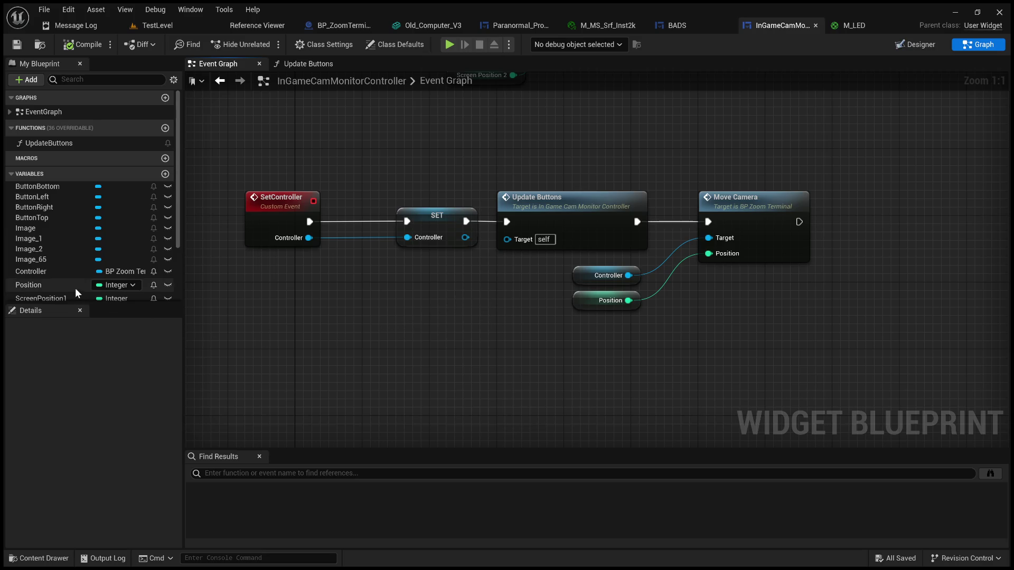
scroll(75, 287, down, 3)
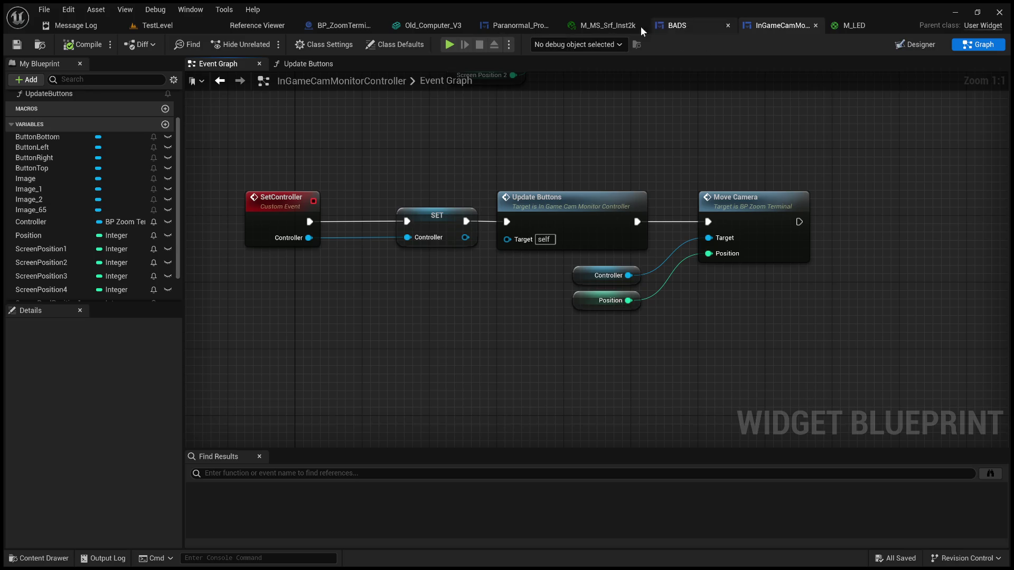
Step: Add an Integer variable named Position to BP_ZoomTerminal
click(338, 25)
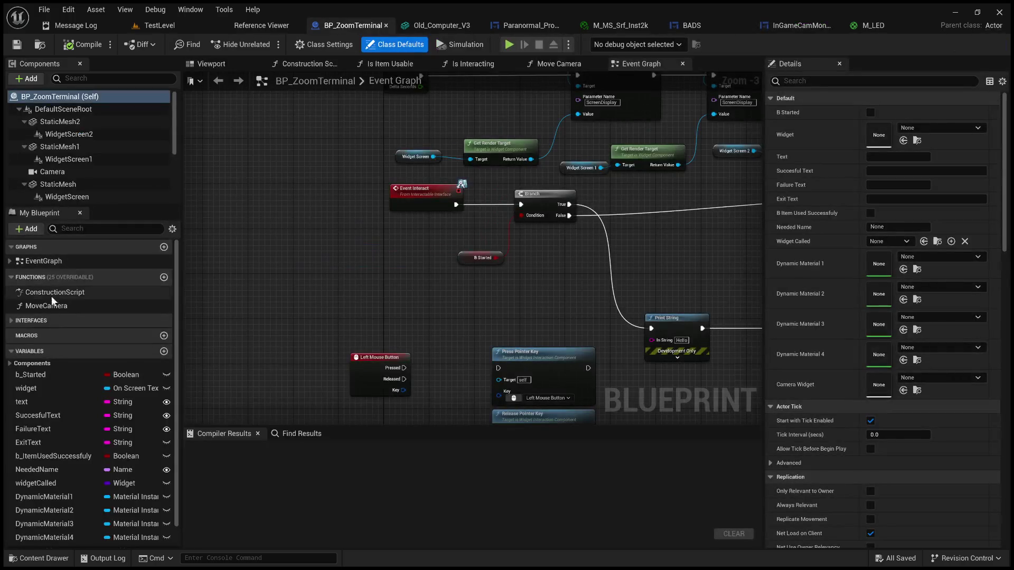
scroll(77, 188, down, 5)
scroll(63, 305, down, 2)
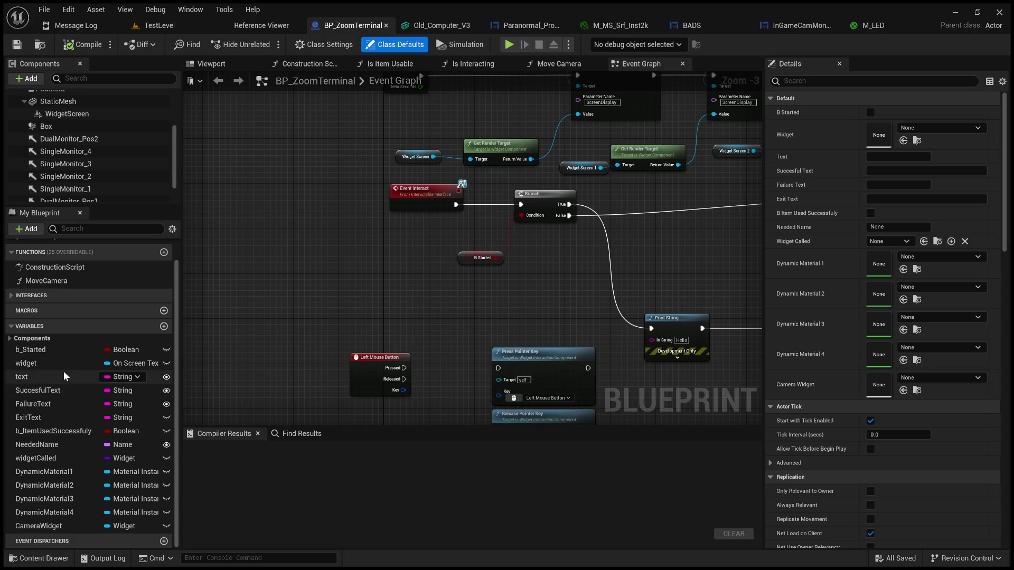
click(163, 325)
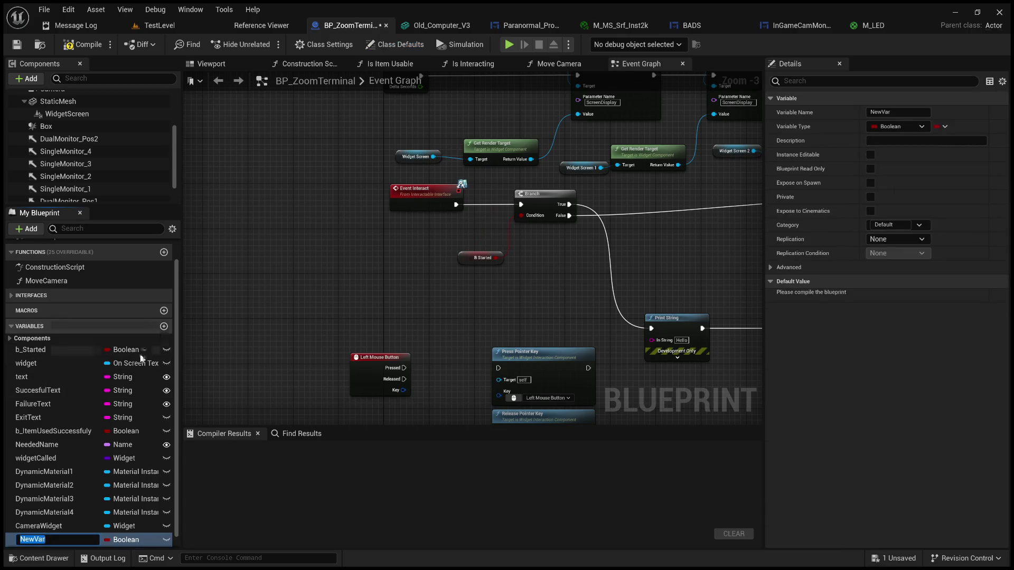
text(Position)
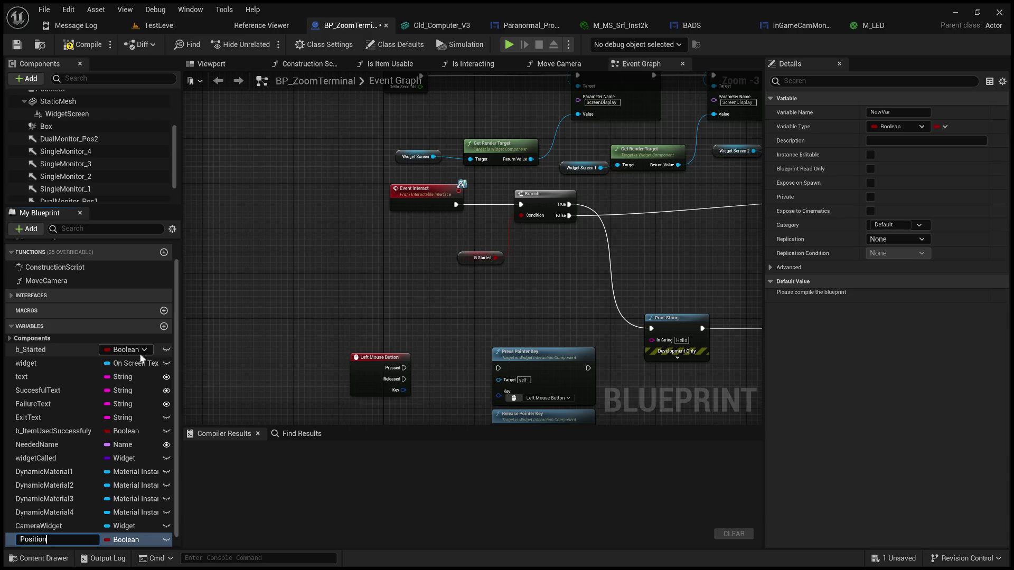
key(Return)
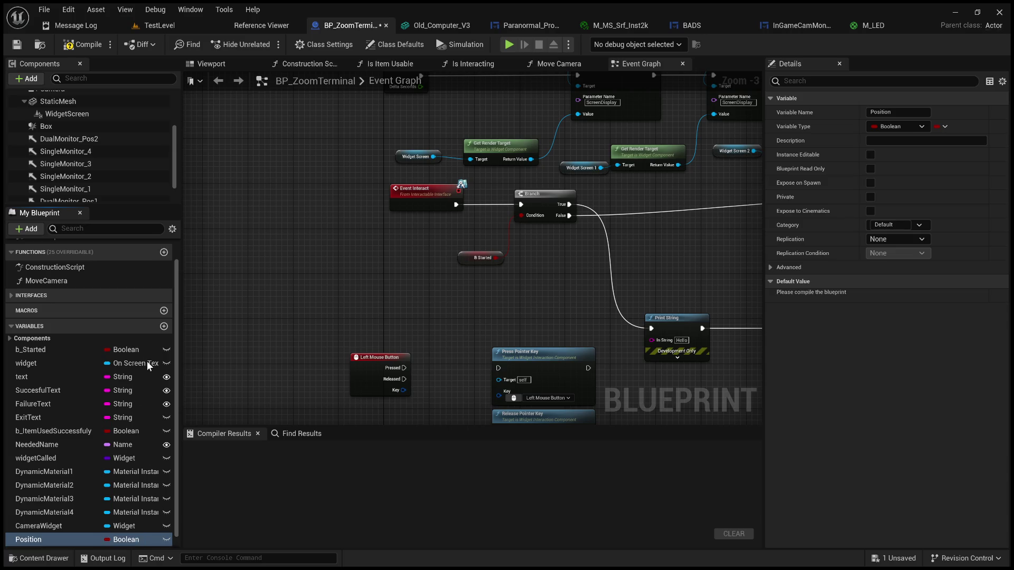
drag(397, 286, 375, 349)
Step: Pan the BP_ZoomTerminal graph past Create Widget and Cast to select the Set Controller call
scroll(383, 343, down, 2)
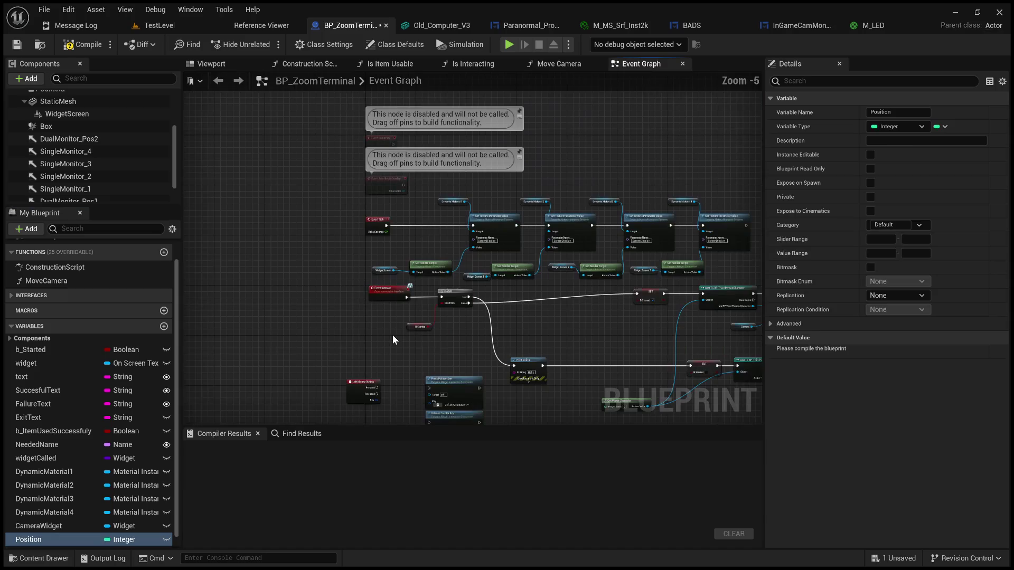
mouse_move(504, 361)
mouse_down()
mouse_move(549, 135)
mouse_move(536, 164)
mouse_up()
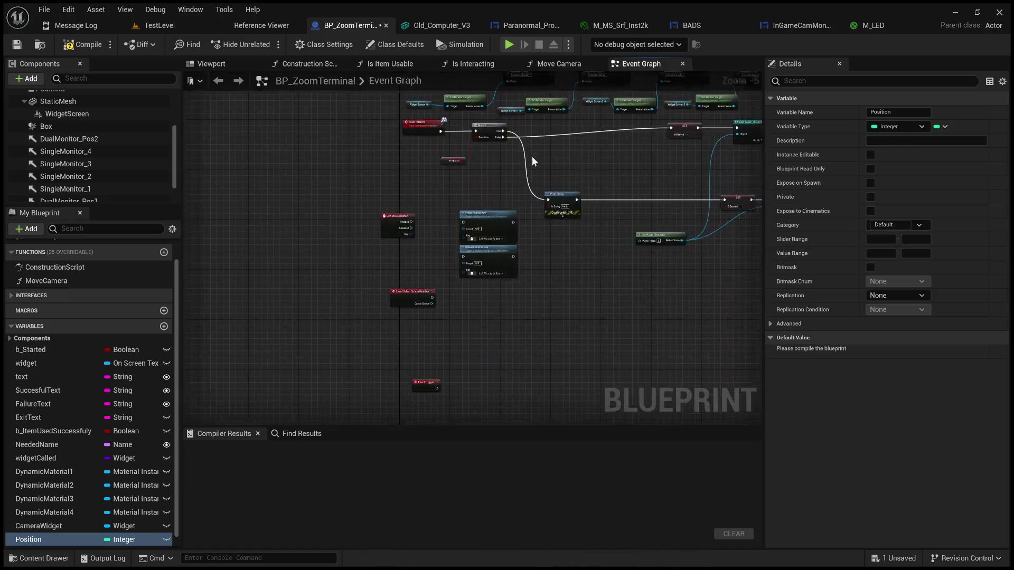
scroll(457, 224, up, 3)
drag(510, 228, 275, 206)
mouse_move(475, 211)
mouse_down()
mouse_move(186, 286)
mouse_move(167, 353)
mouse_up()
drag(578, 331, 274, 320)
scroll(578, 332, up, 3)
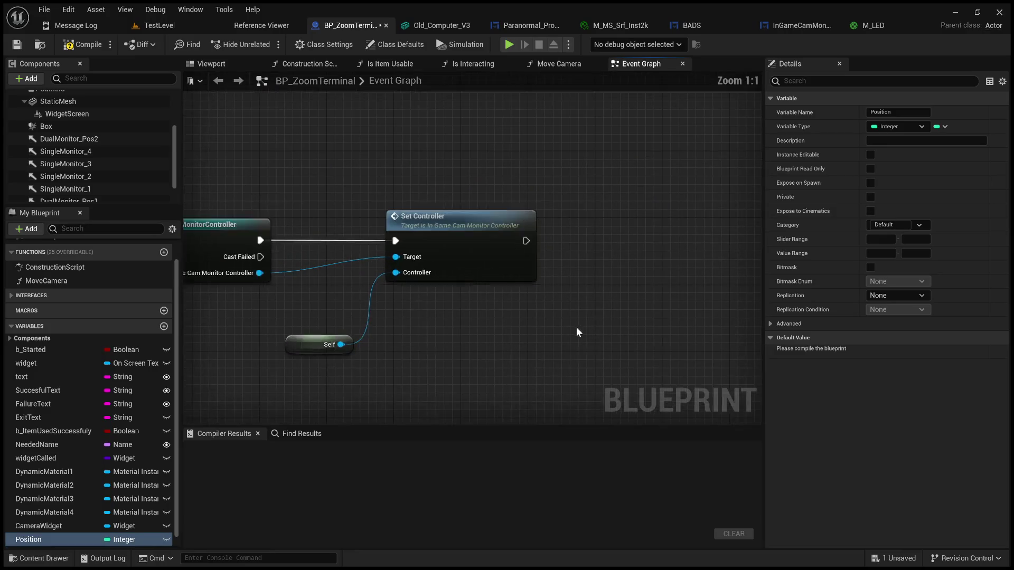
click(436, 227)
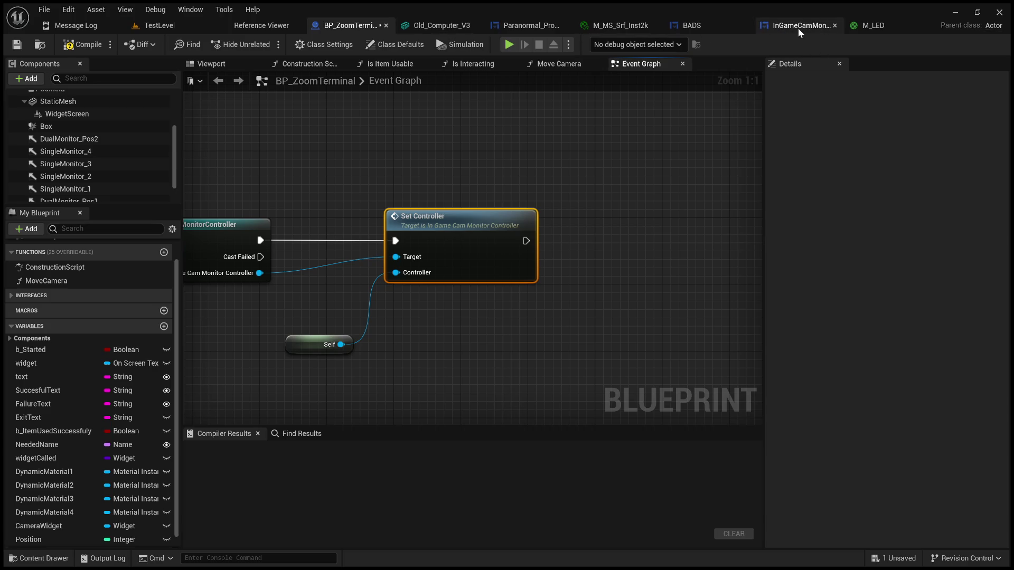
click(814, 27)
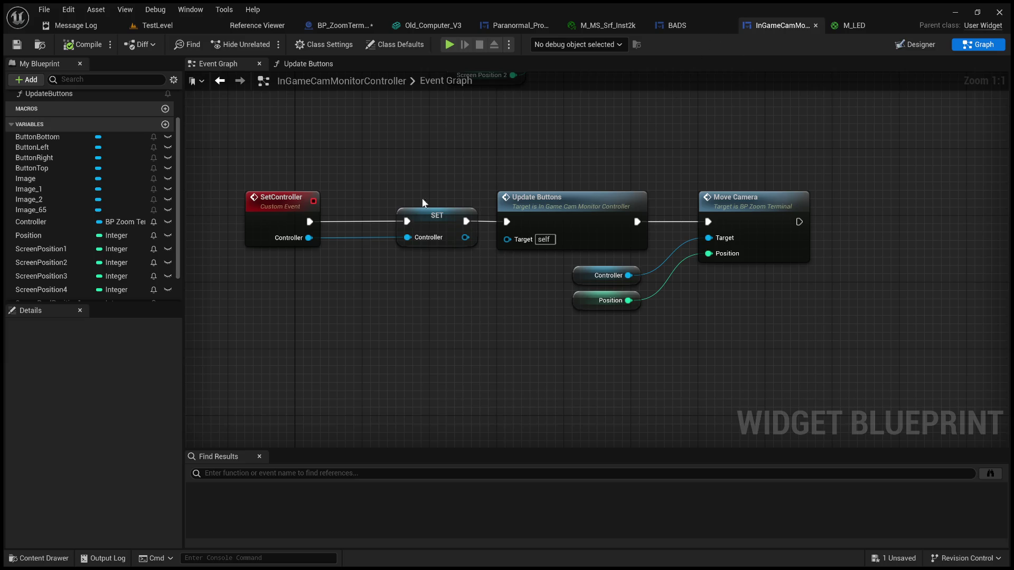
Step: Add a new input named Position to the SetController custom event
click(262, 205)
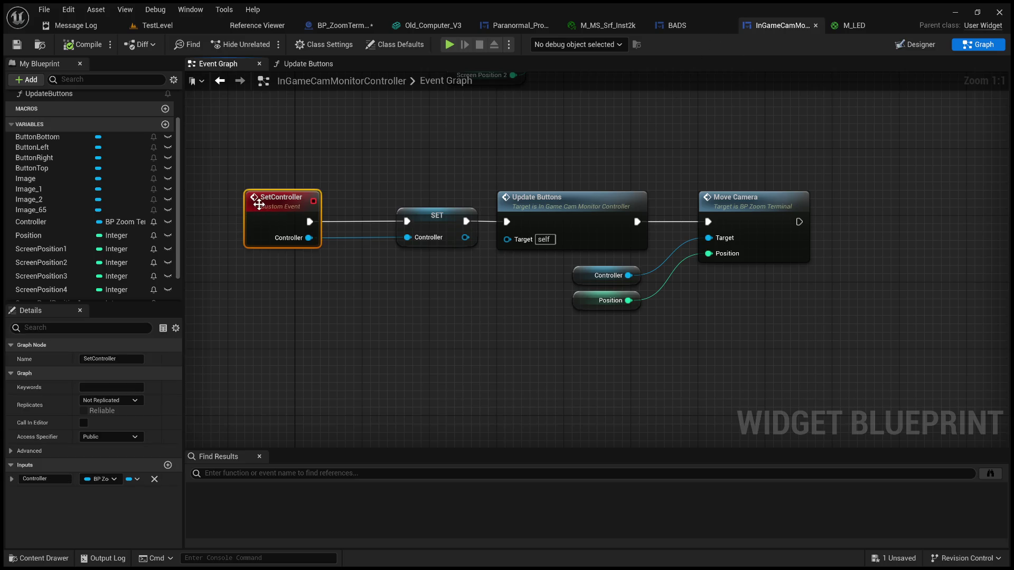
click(168, 465)
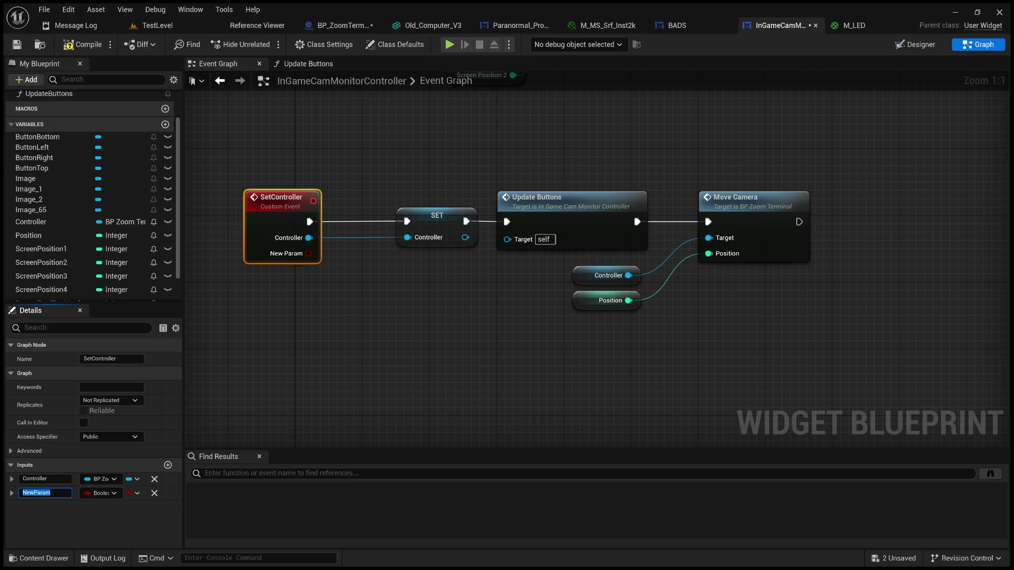
text(P)
text(osition)
key(Return)
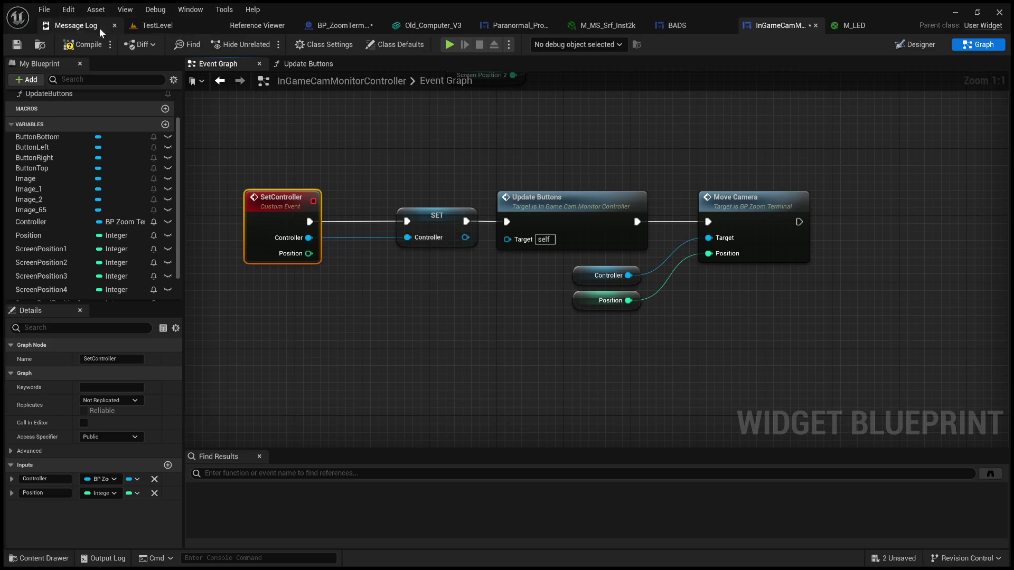
Step: Play TestLevel, eject with F8 and fly up to view all four monitors full screen
click(158, 25)
scroll(473, 268, down, 2)
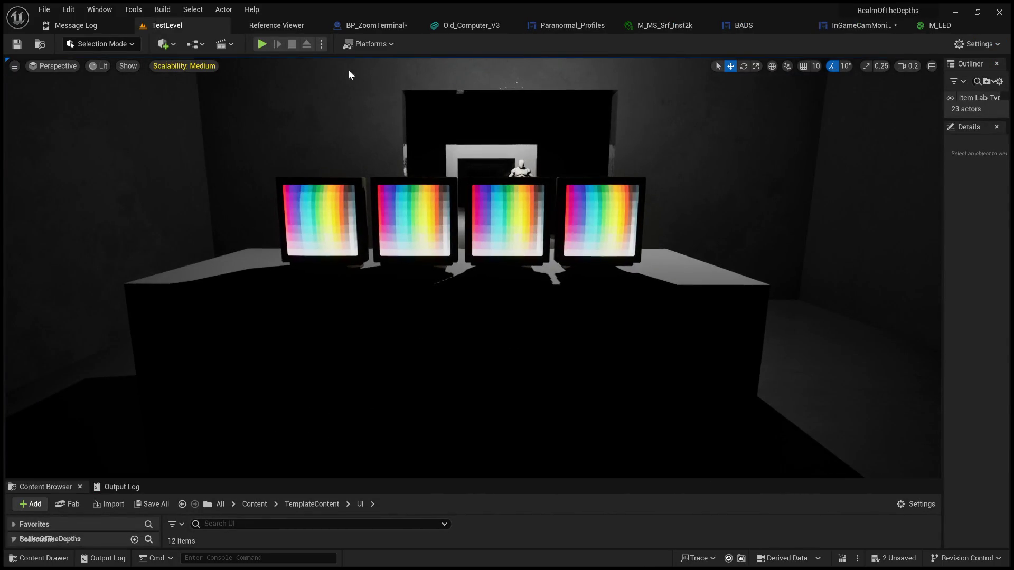
click(262, 43)
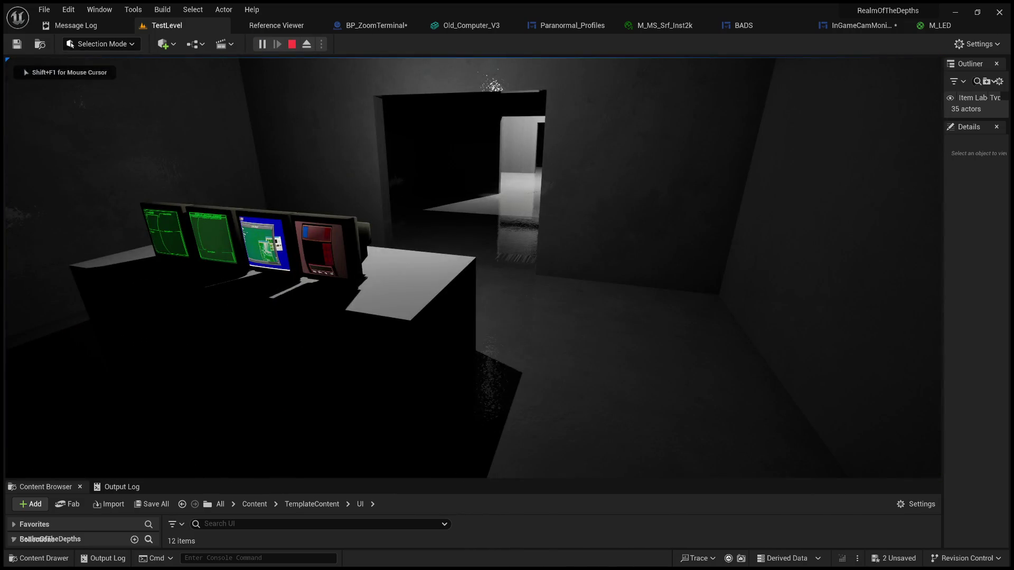
key(F8)
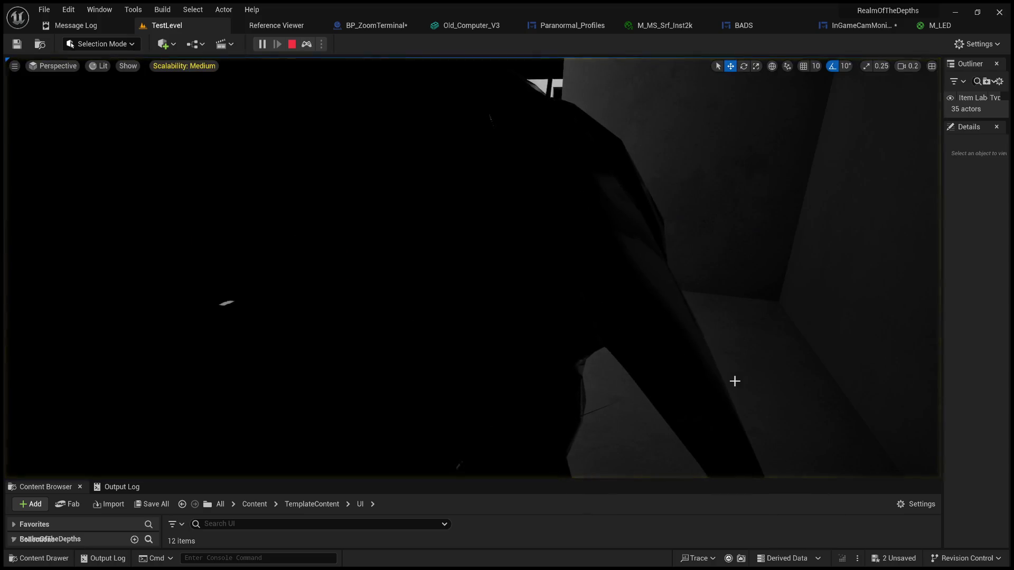
scroll(735, 381, up, 1)
key(s)
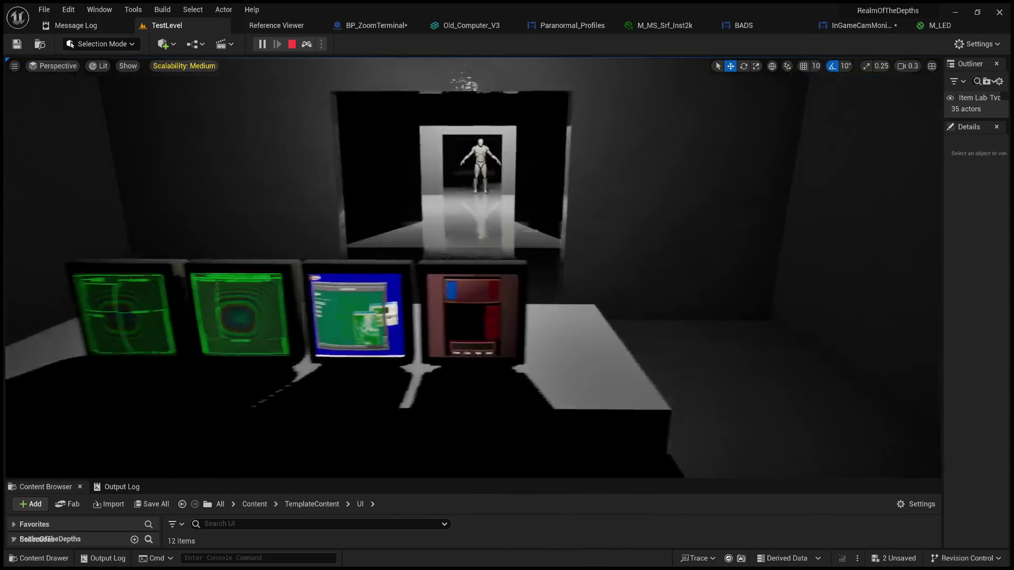
key(w)
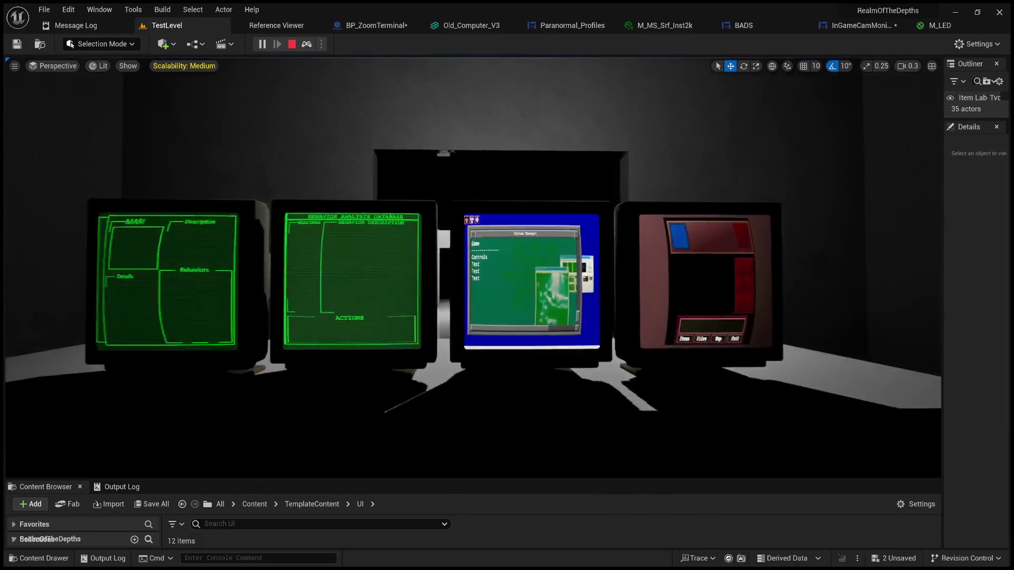
key(w)
scroll(472, 272, down, 2)
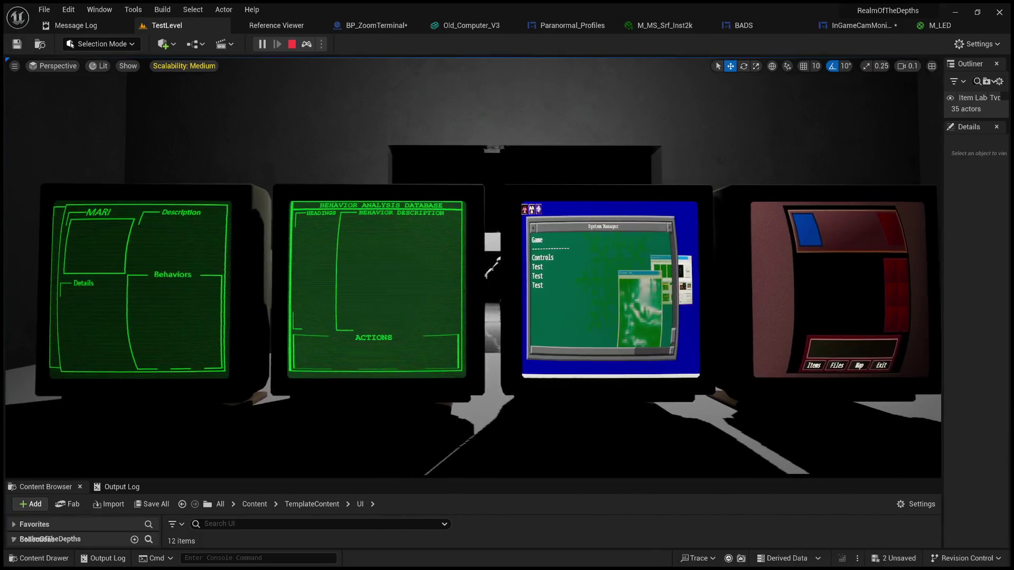
key(d)
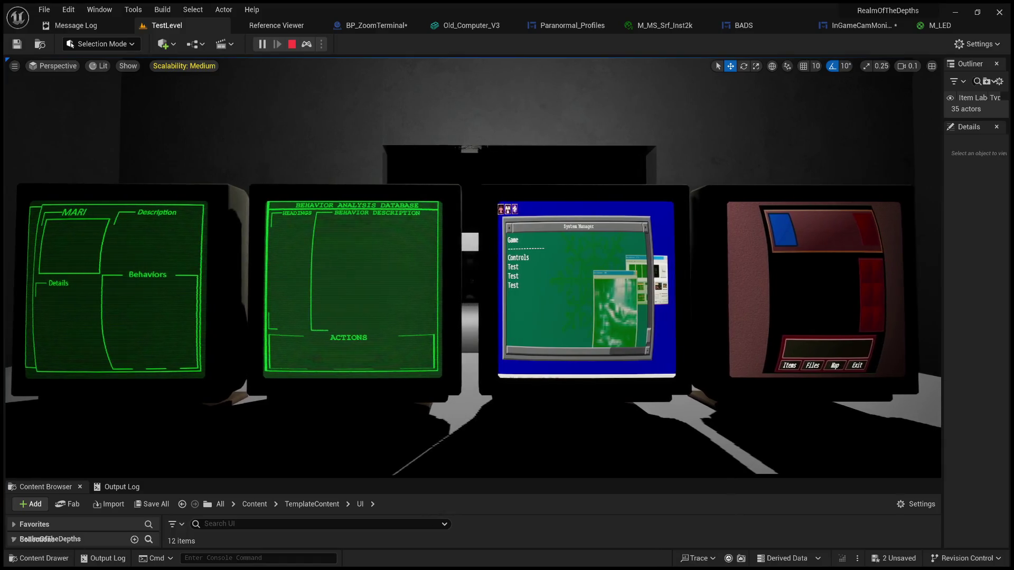
key(a)
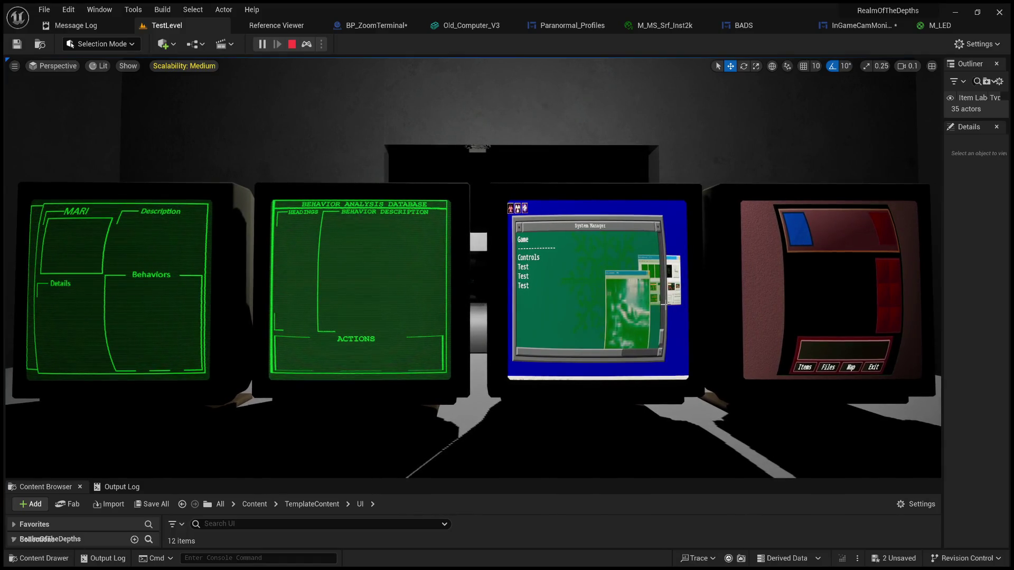
key(F11)
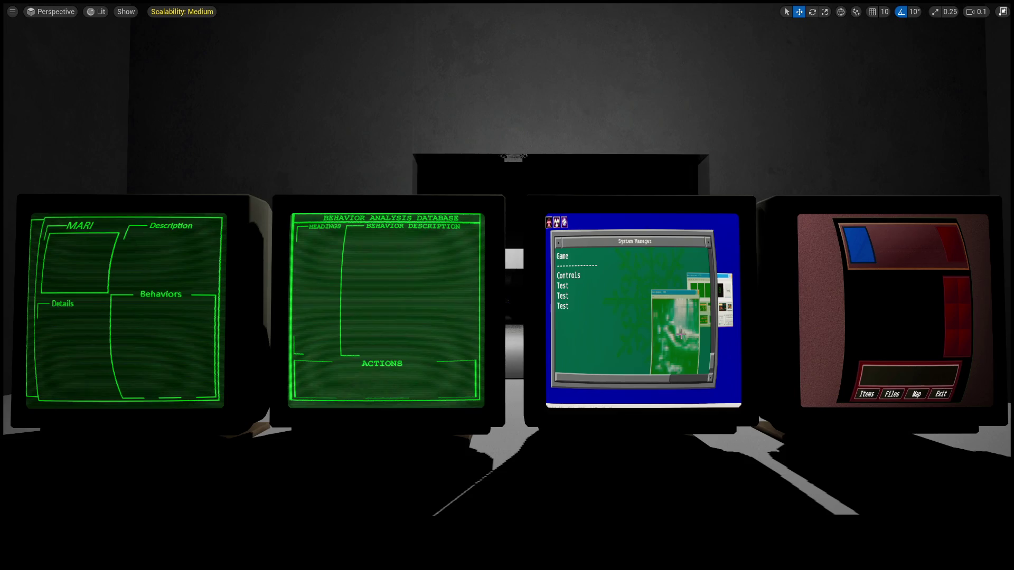
Step: Select the four-monitor terminal actor and raise the viewport camera for a high overview of its desk
click(577, 288)
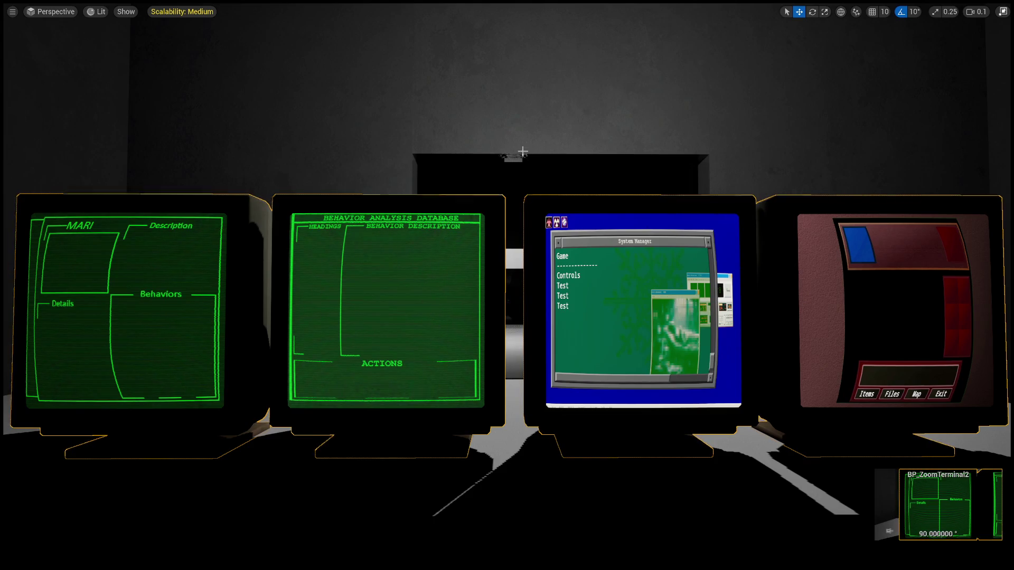
drag(520, 154, 520, 180)
scroll(535, 135, down, 10)
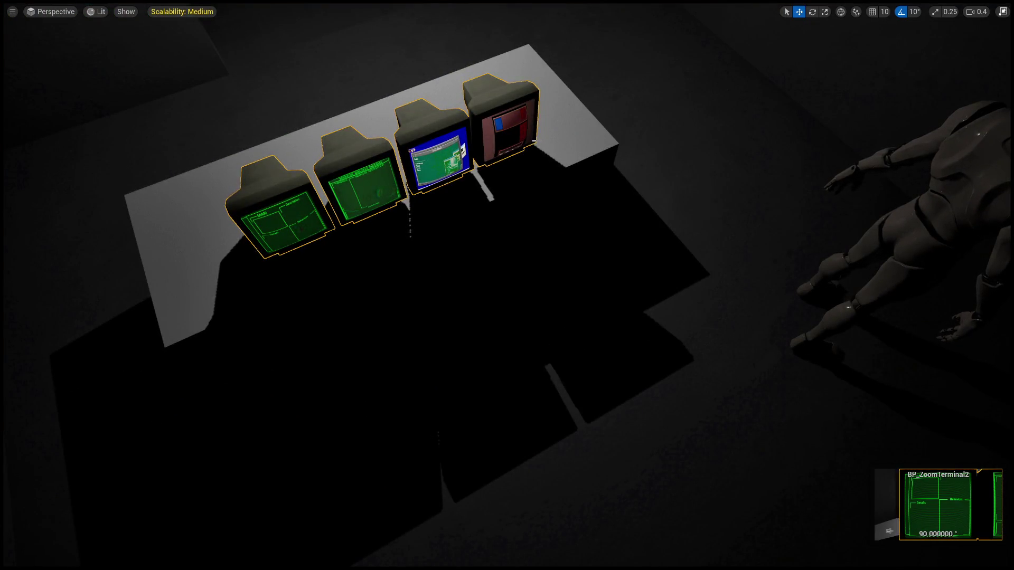
key(alt+p)
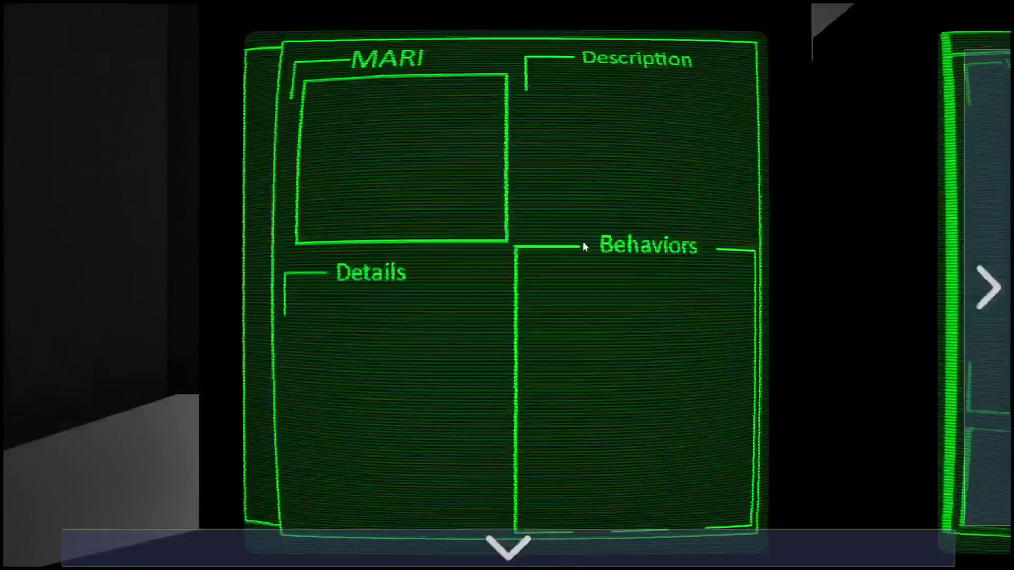
Step: In the play session, move the game camera between the green MARI monitors and the System Manager screens
click(592, 555)
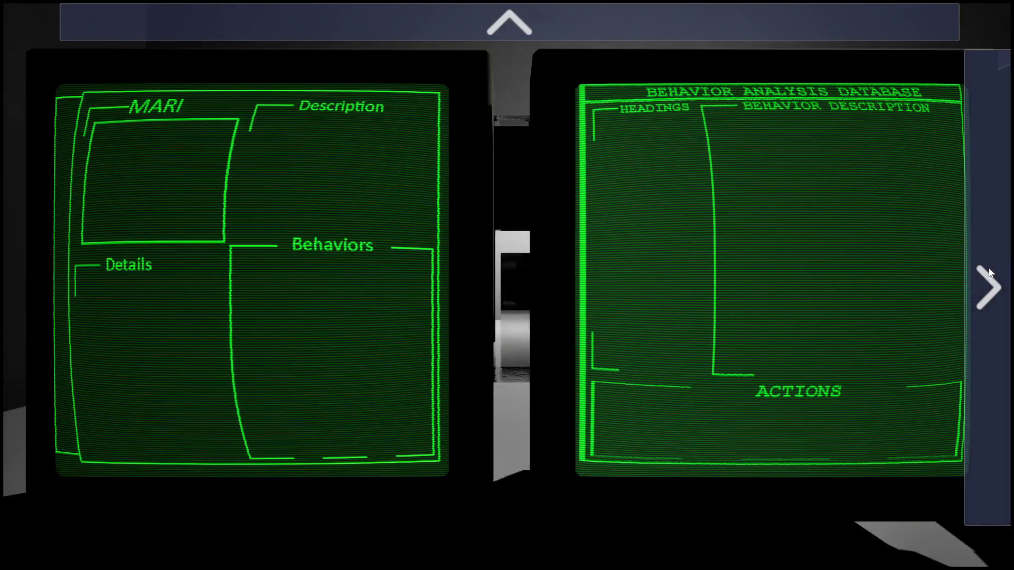
click(991, 272)
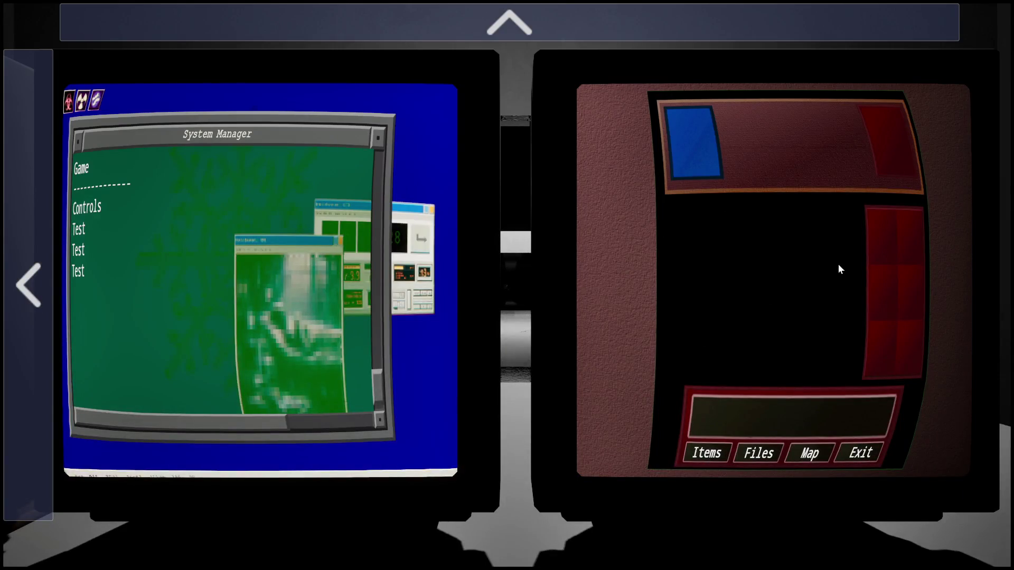
click(34, 288)
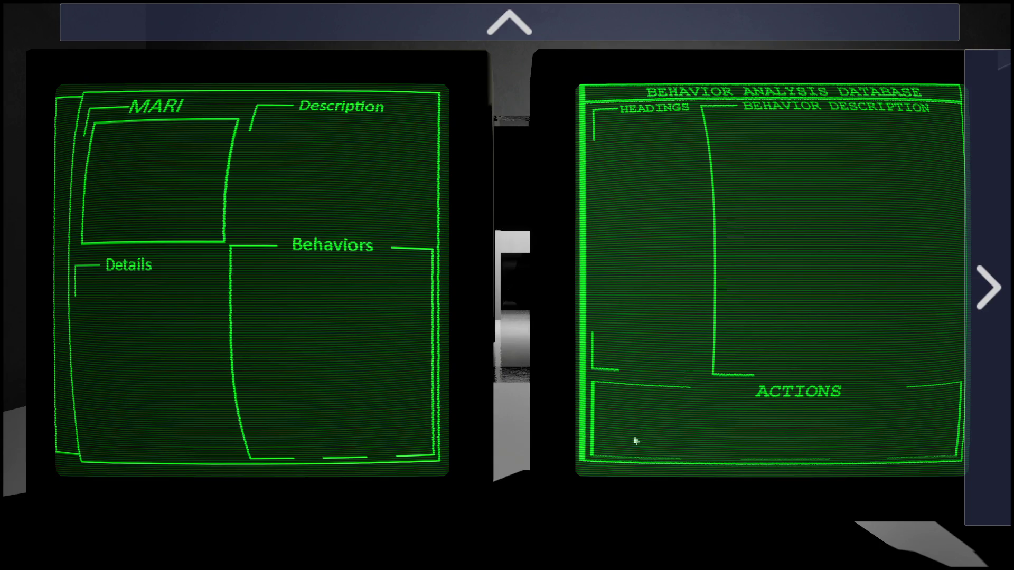
click(977, 273)
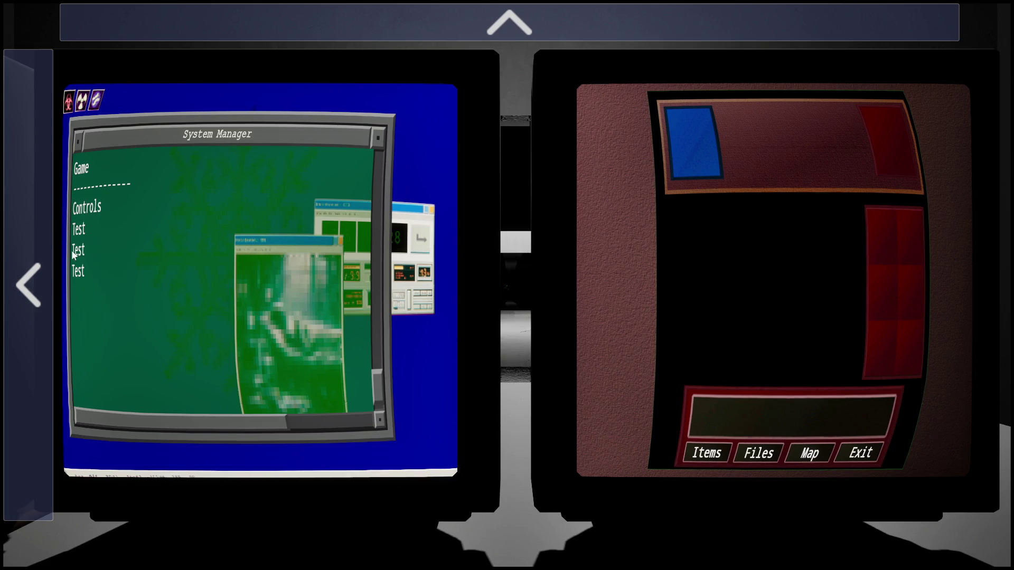
Step: Back out from the item monitor, zoom into the System Manager monitor, return to the two-monitor view, and stop playing
mouse_move(457, 29)
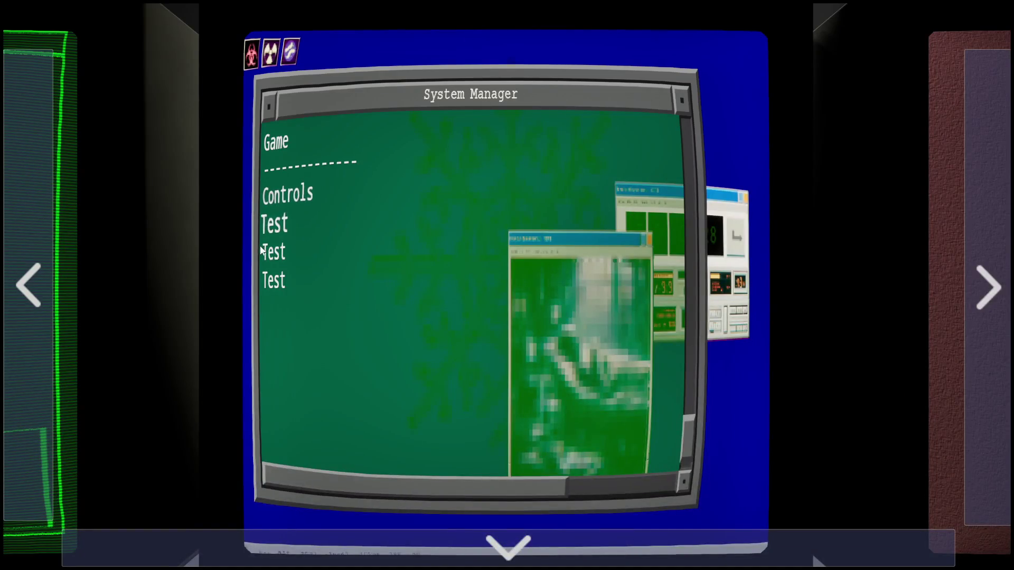
mouse_move(428, 546)
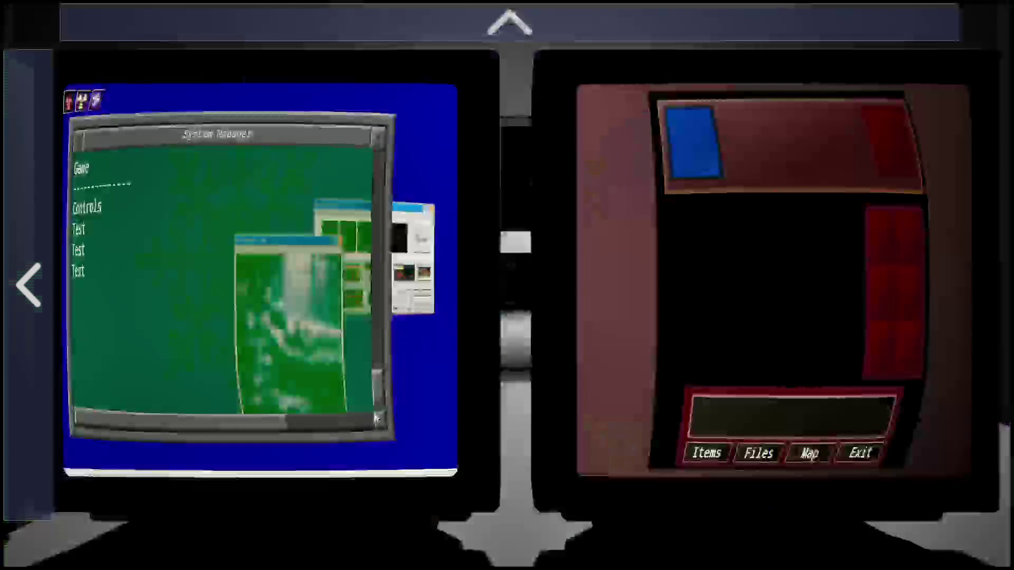
mouse_move(29, 286)
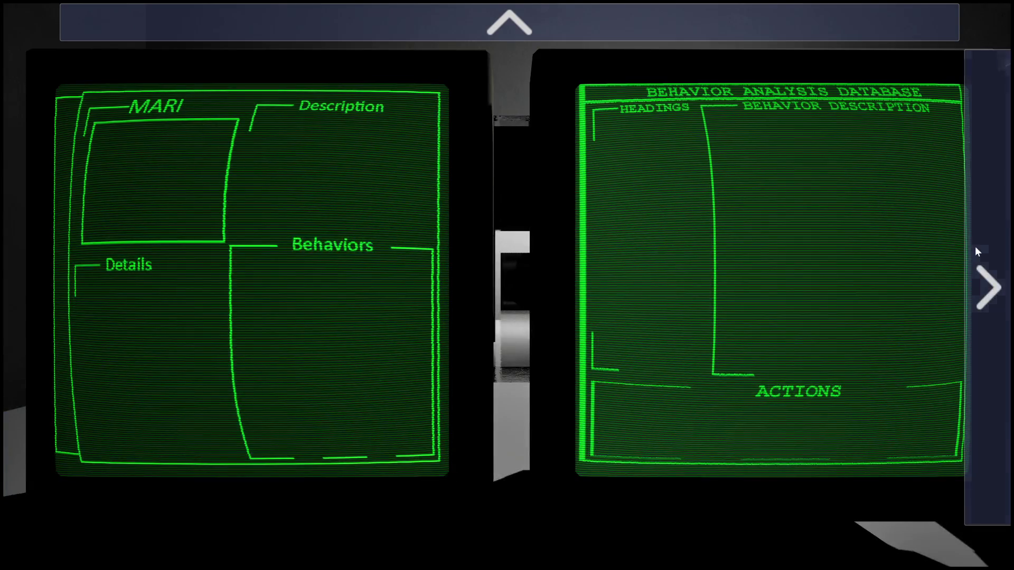
mouse_move(974, 246)
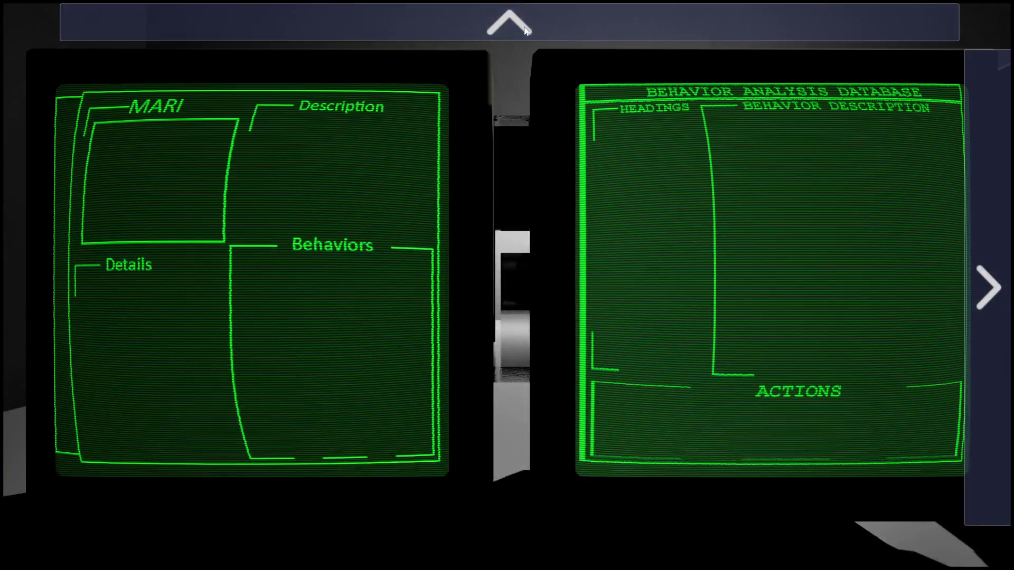
mouse_move(525, 30)
mouse_move(1002, 238)
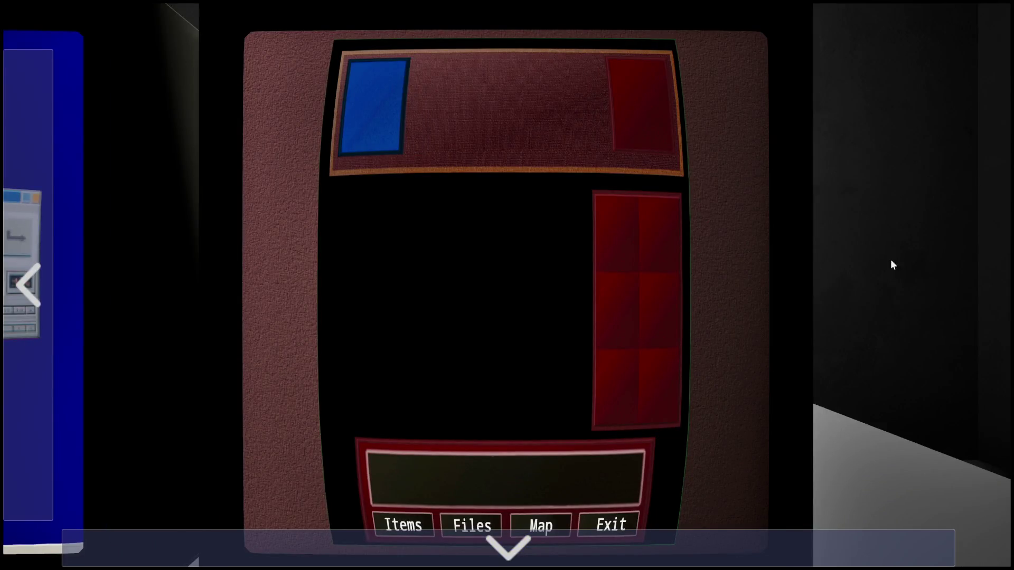
click(506, 551)
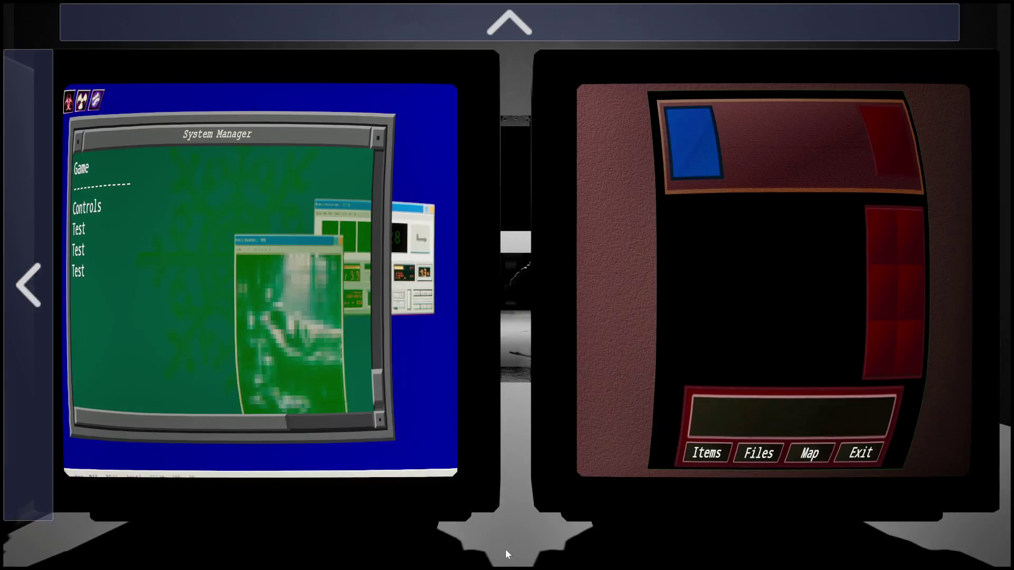
click(578, 38)
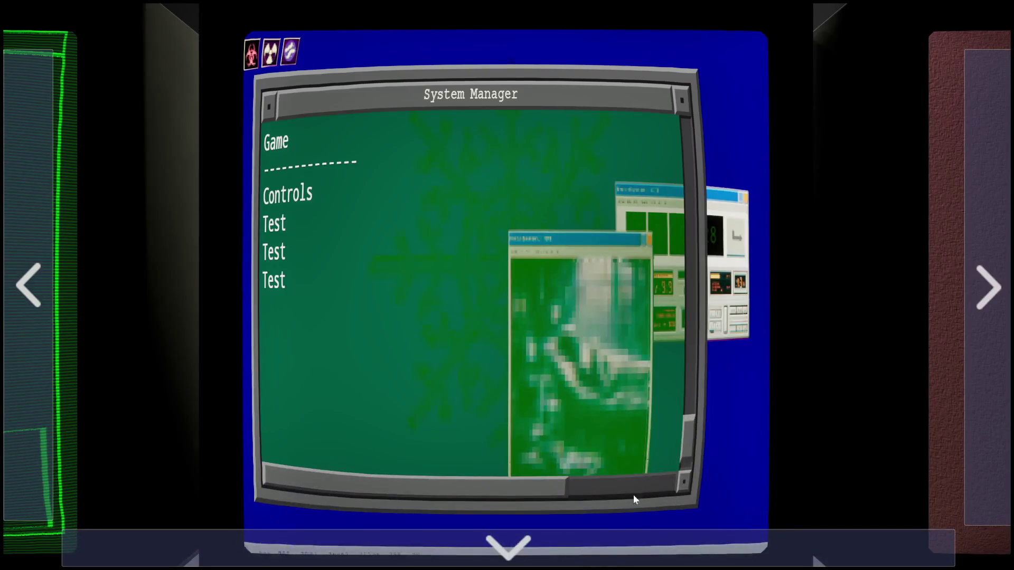
click(584, 537)
key(Escape)
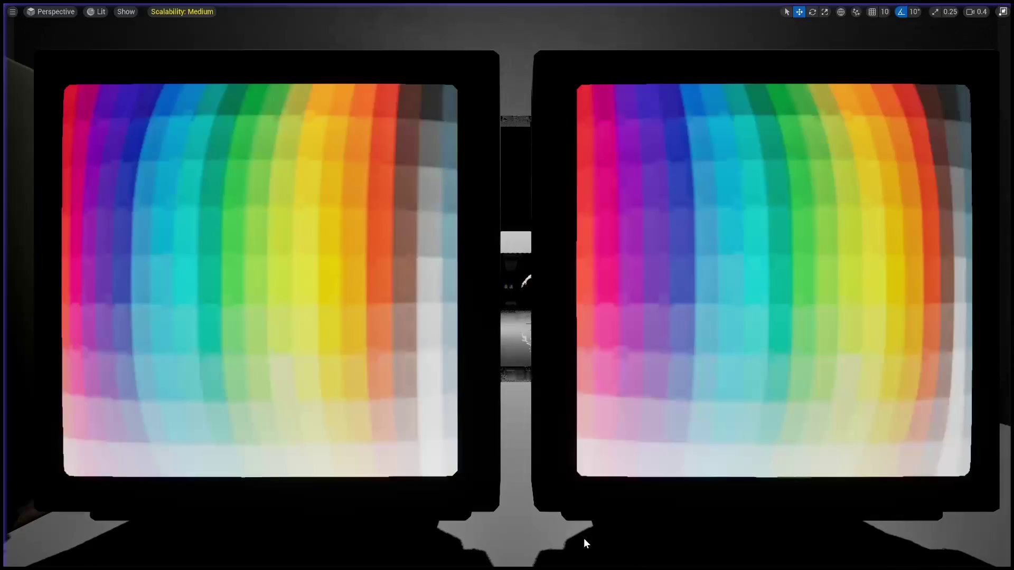
Step: Leave immersive mode with F11, reframe the monitors and doorway, and bring up the BP_ZoomTerminal blueprint
scroll(359, 157, down, 10)
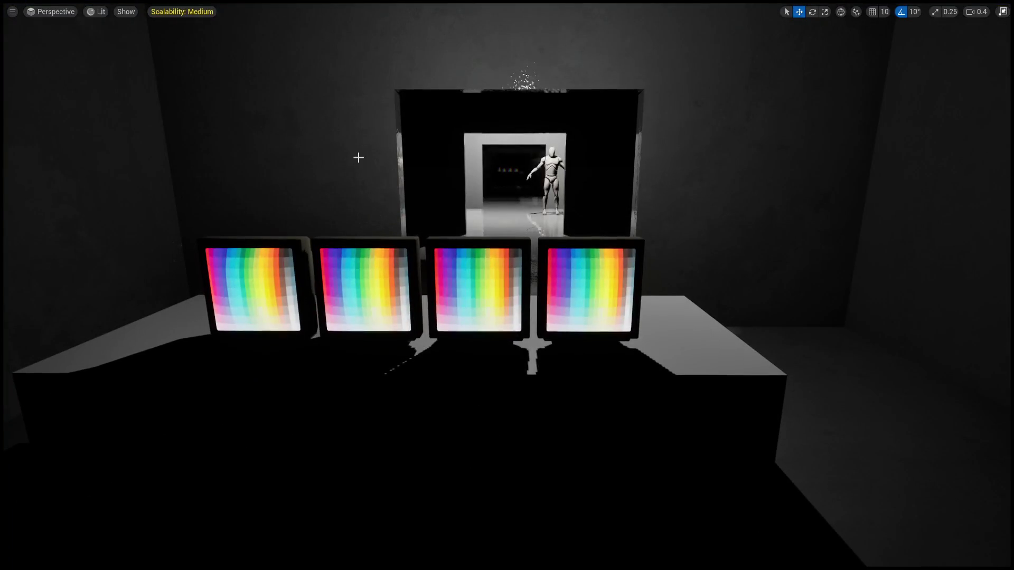
key(F11)
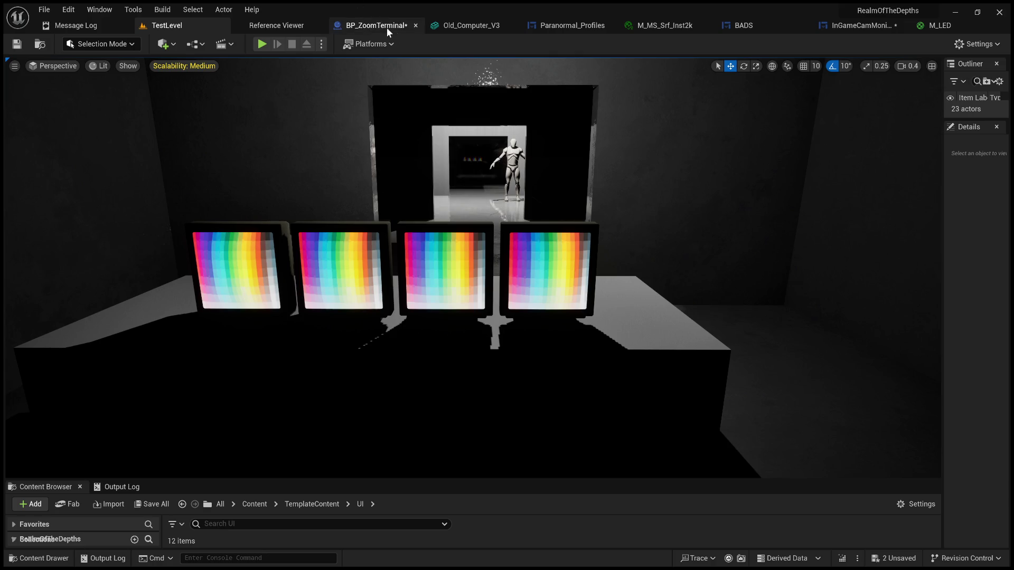
drag(442, 153, 464, 118)
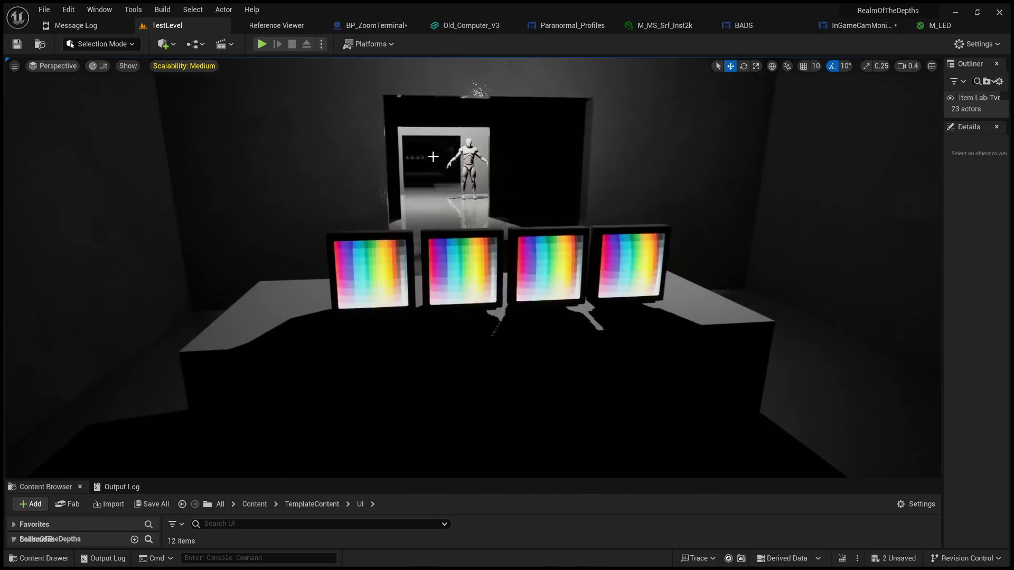
click(392, 28)
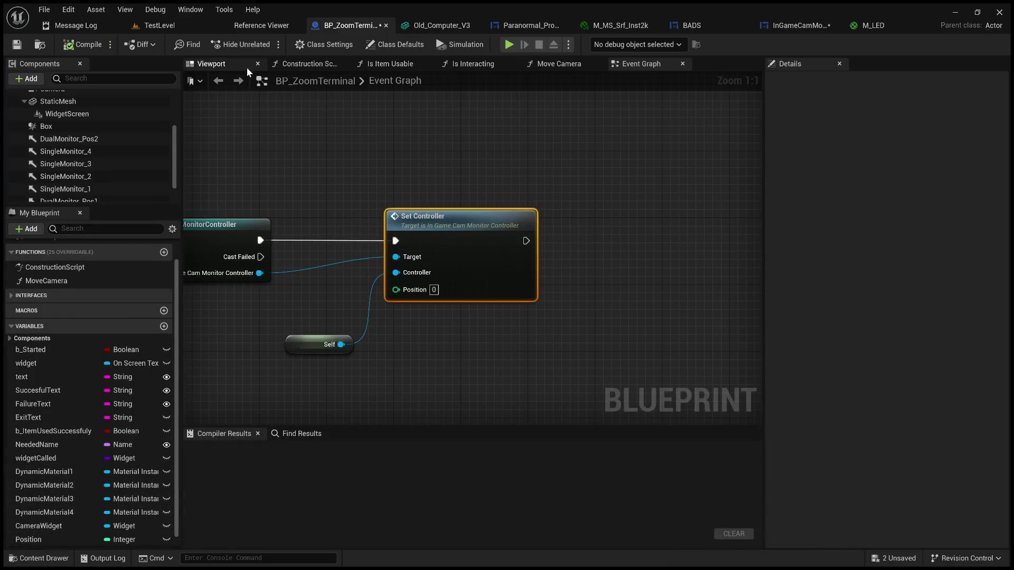
click(245, 67)
mouse_move(380, 238)
mouse_down()
mouse_move(472, 216)
mouse_move(433, 258)
mouse_up()
click(473, 216)
key(w)
key(f)
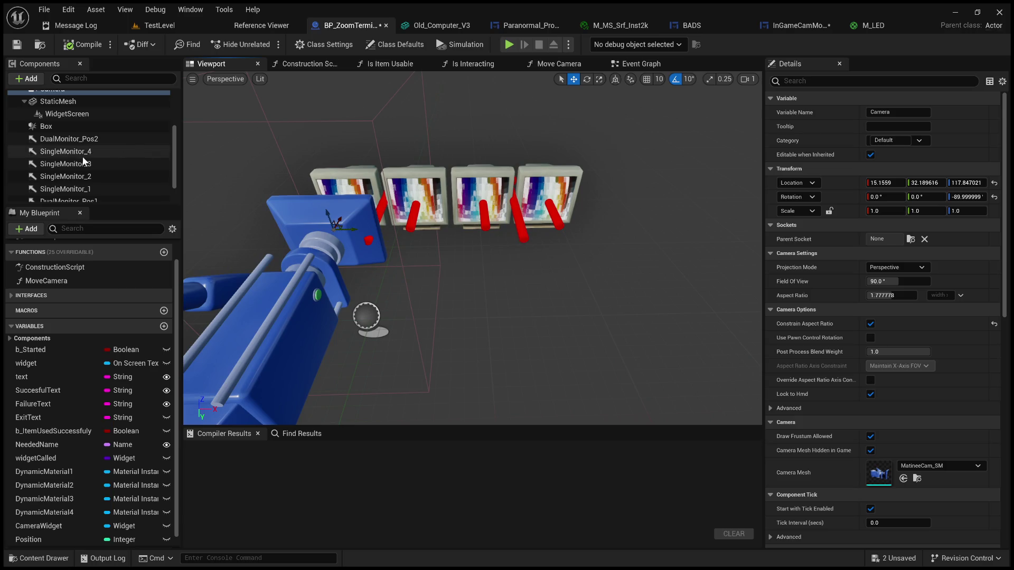
scroll(85, 157, up, 3)
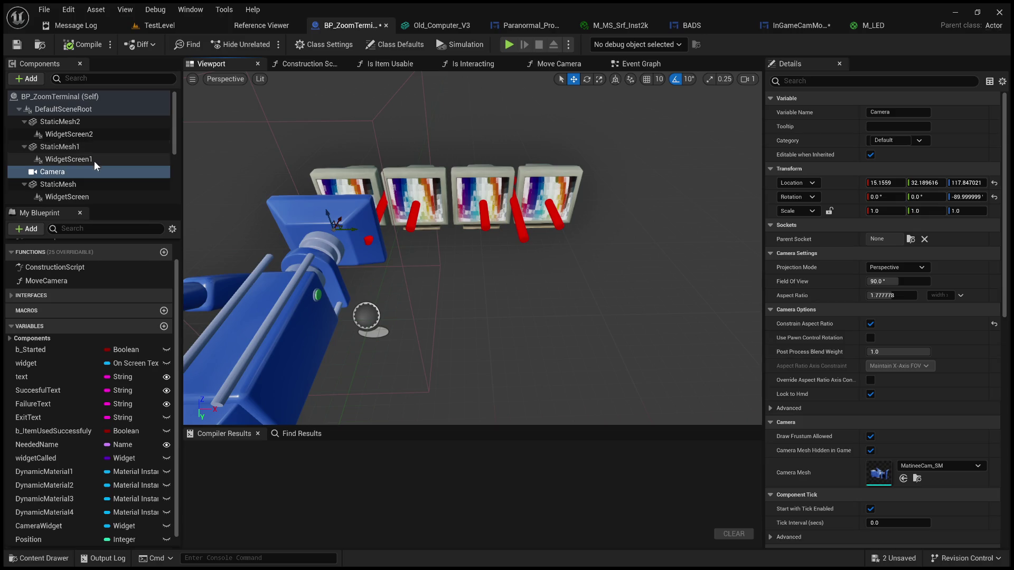
scroll(94, 160, down, 5)
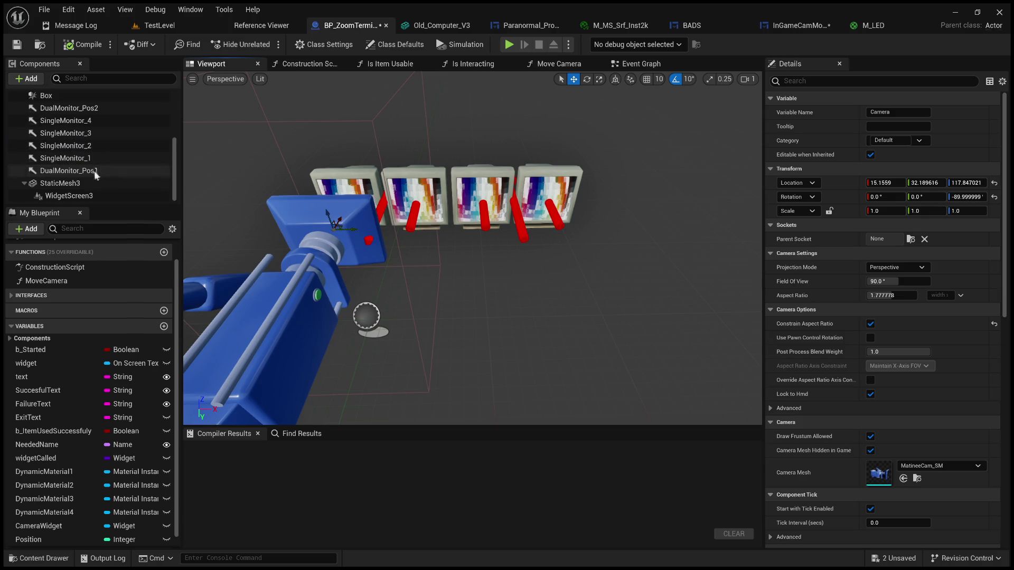
click(94, 170)
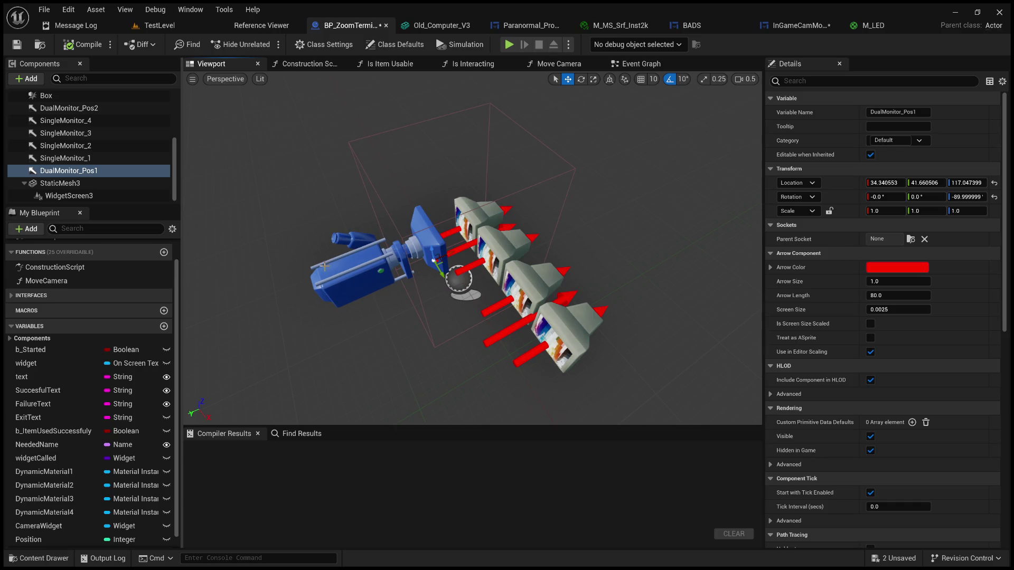
click(335, 262)
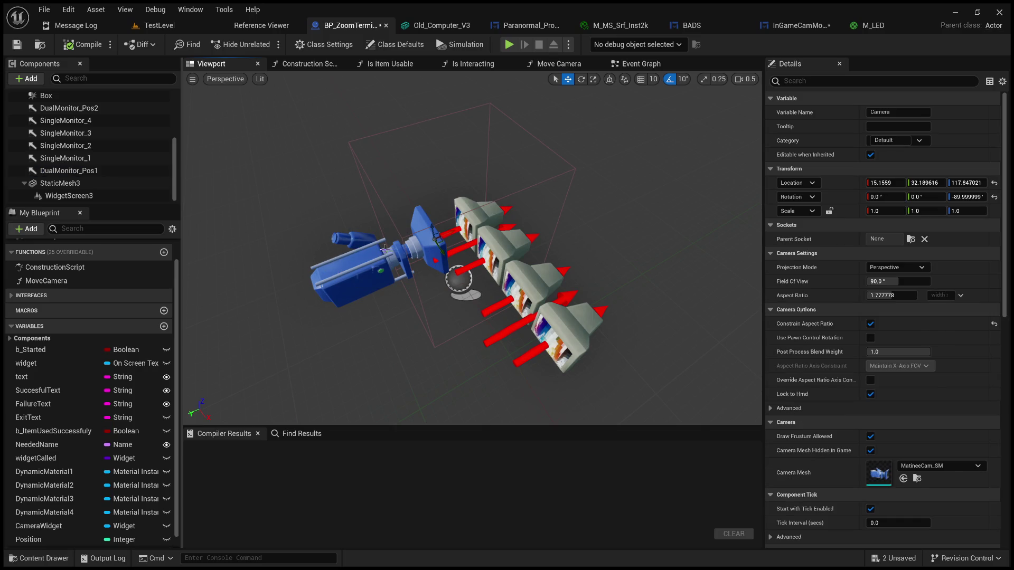
scroll(102, 176, up, 3)
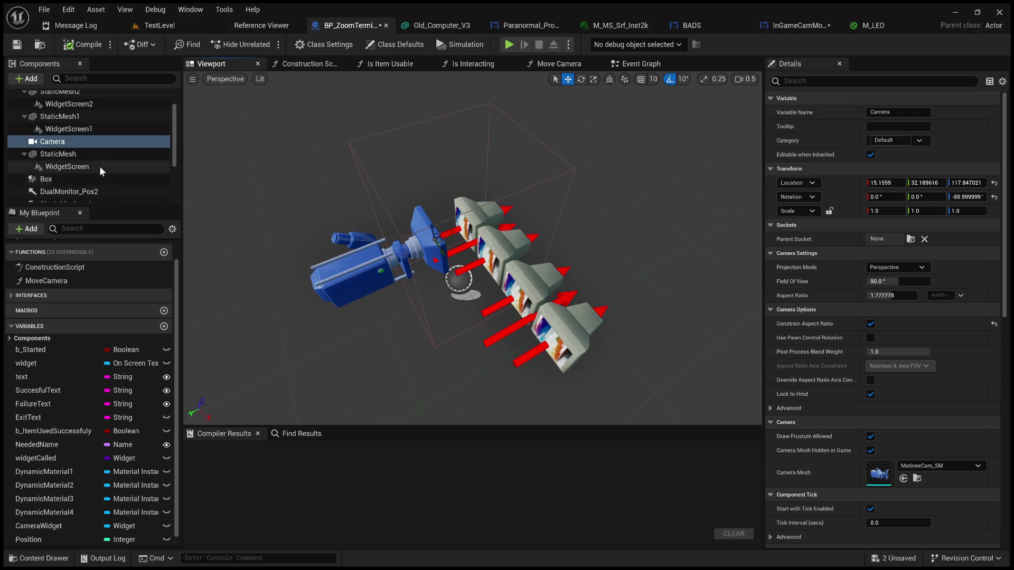
click(844, 183)
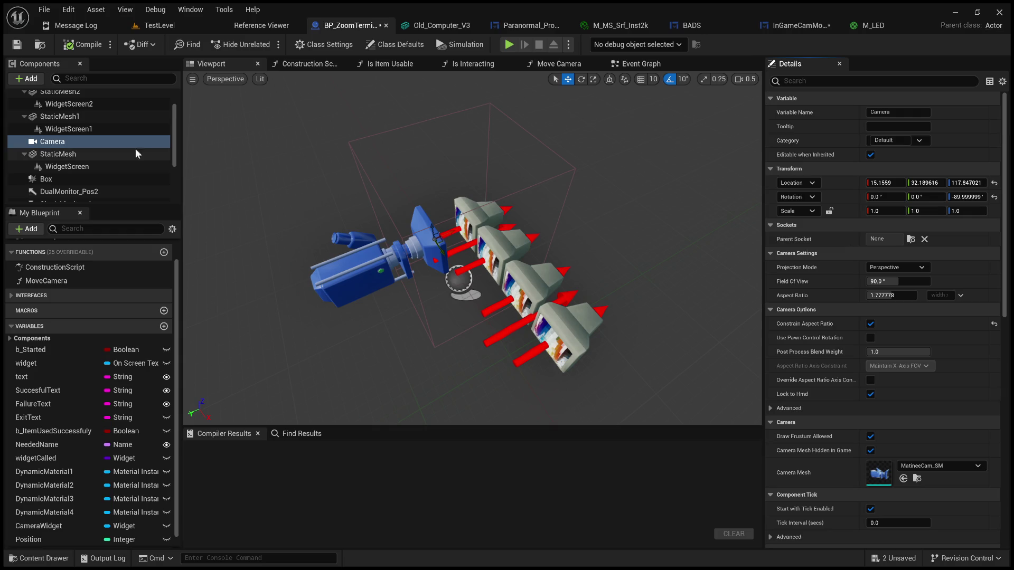
scroll(85, 153, down, 1)
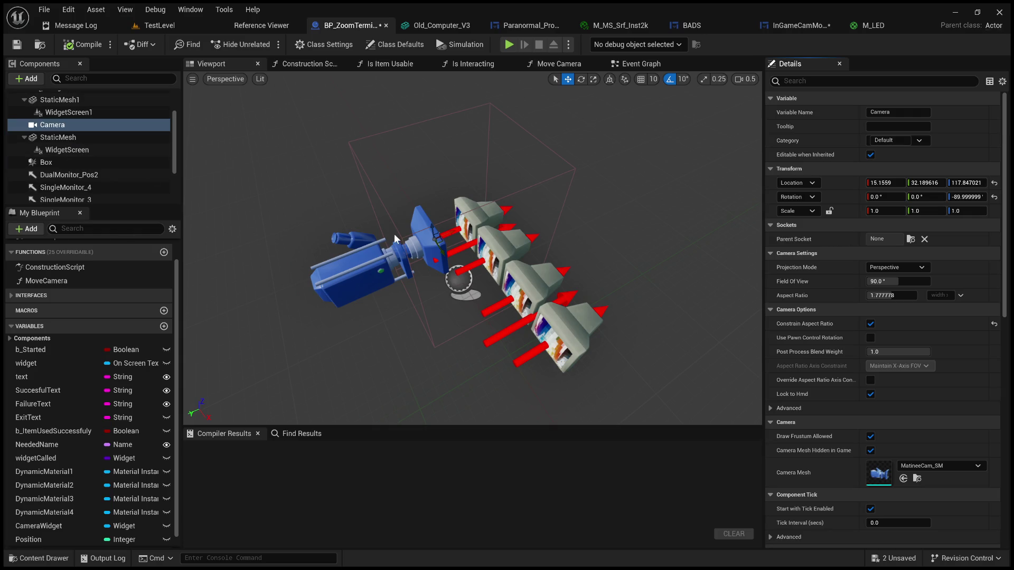
drag(402, 217, 354, 274)
mouse_move(464, 258)
mouse_down()
mouse_move(459, 234)
mouse_move(460, 253)
mouse_move(474, 247)
mouse_move(467, 253)
mouse_move(467, 227)
mouse_move(454, 249)
mouse_move(448, 232)
mouse_move(401, 308)
mouse_up()
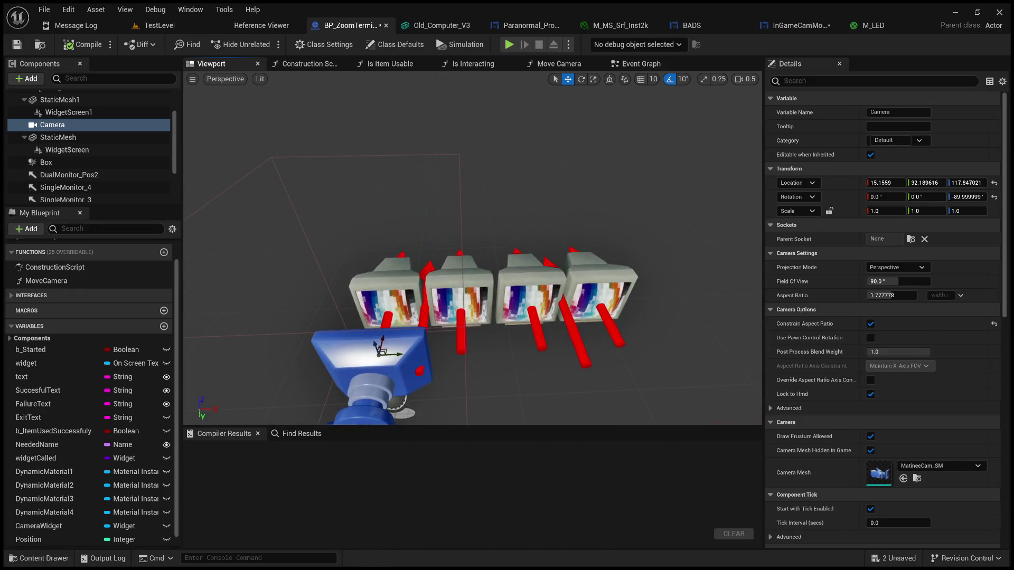
click(410, 297)
click(617, 281)
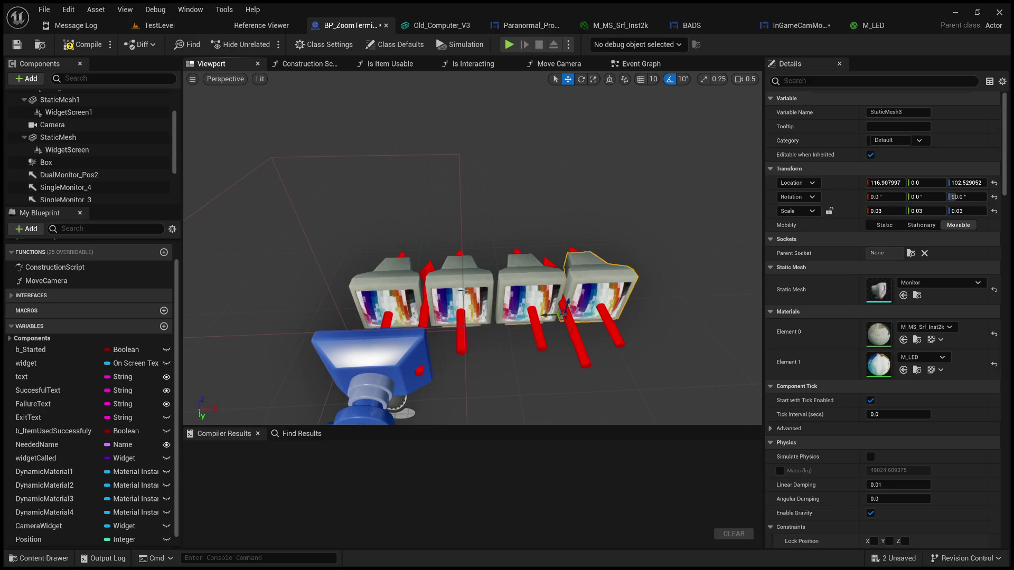
ctrl+click(403, 288)
click(366, 320)
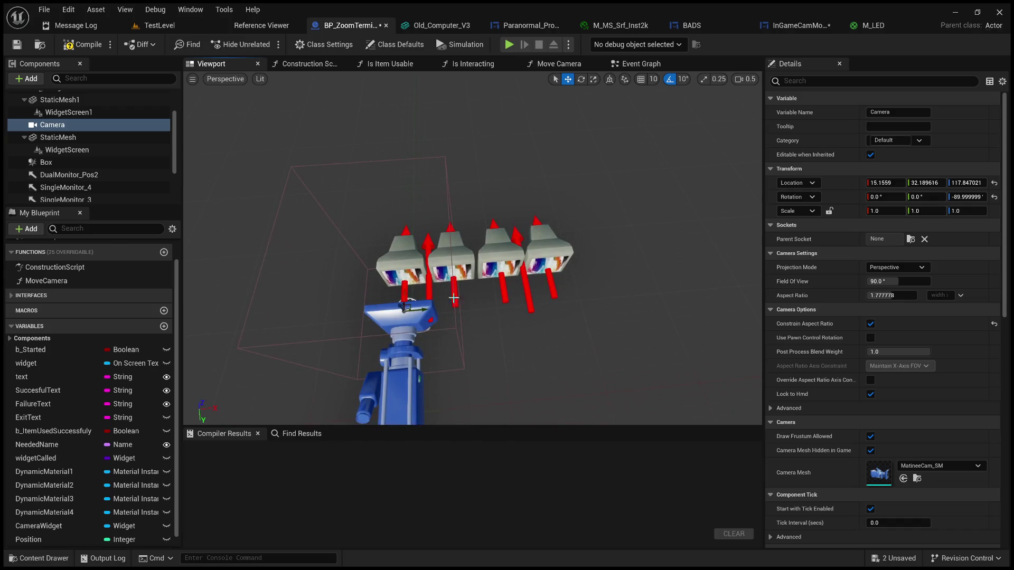
scroll(454, 298, up, 5)
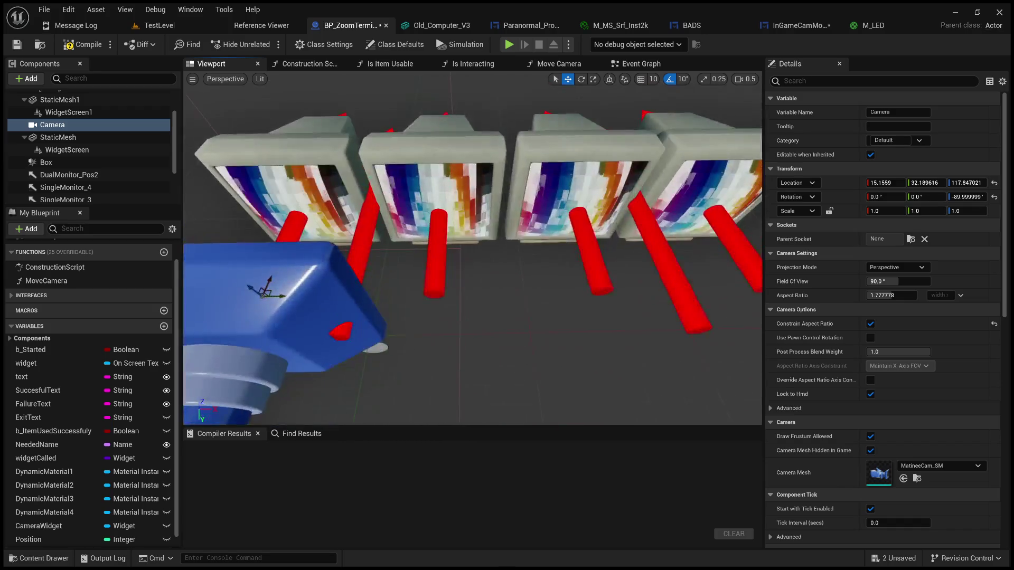
scroll(346, 187, down, 5)
scroll(346, 186, up, 3)
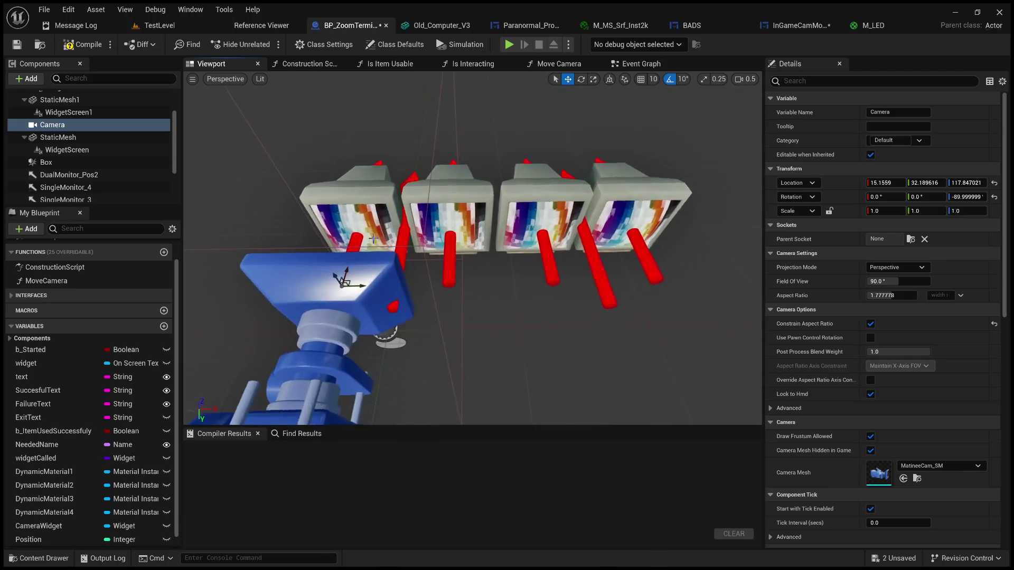
click(346, 187)
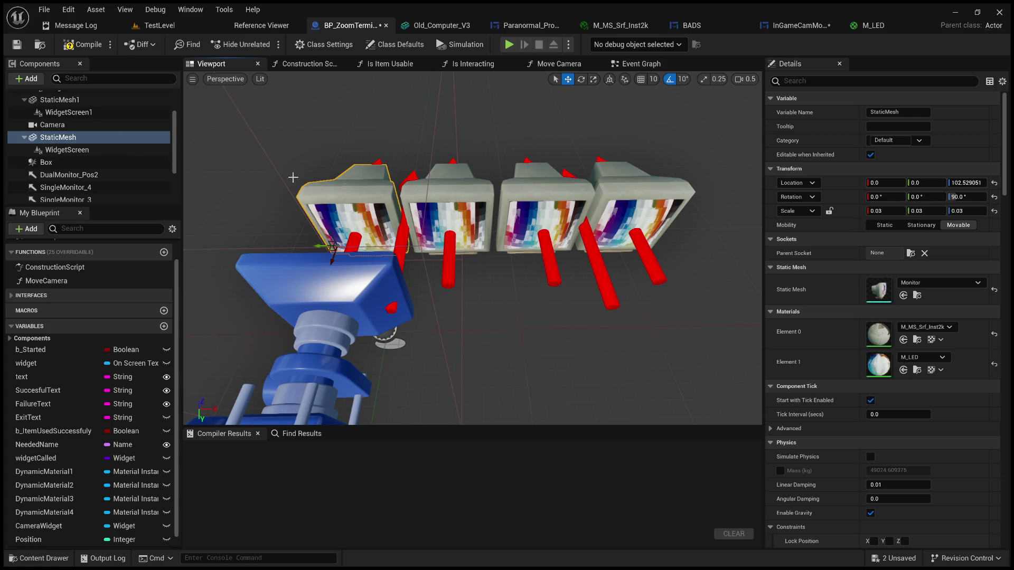
click(650, 195)
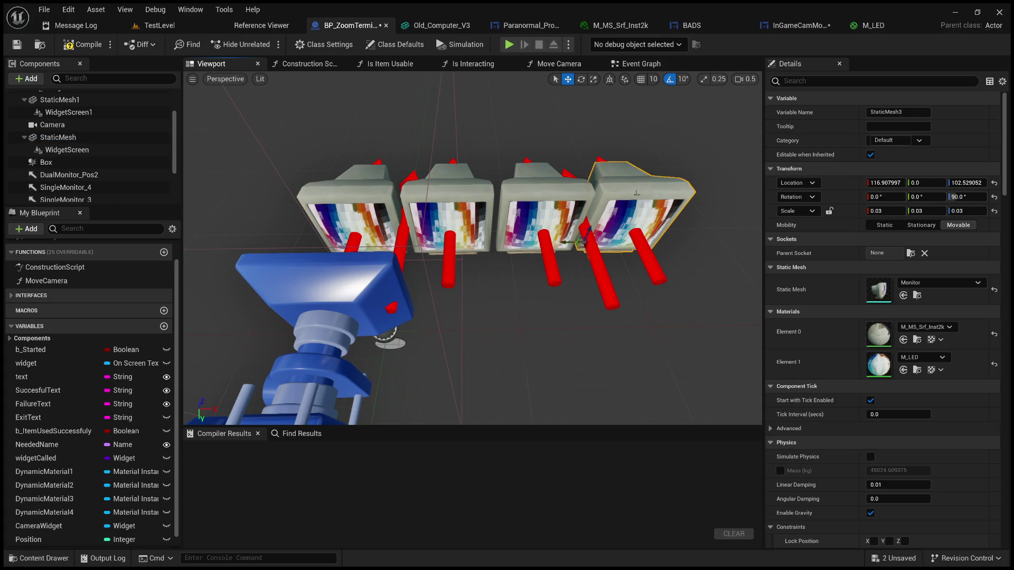
scroll(71, 169, down, 2)
scroll(115, 185, up, 5)
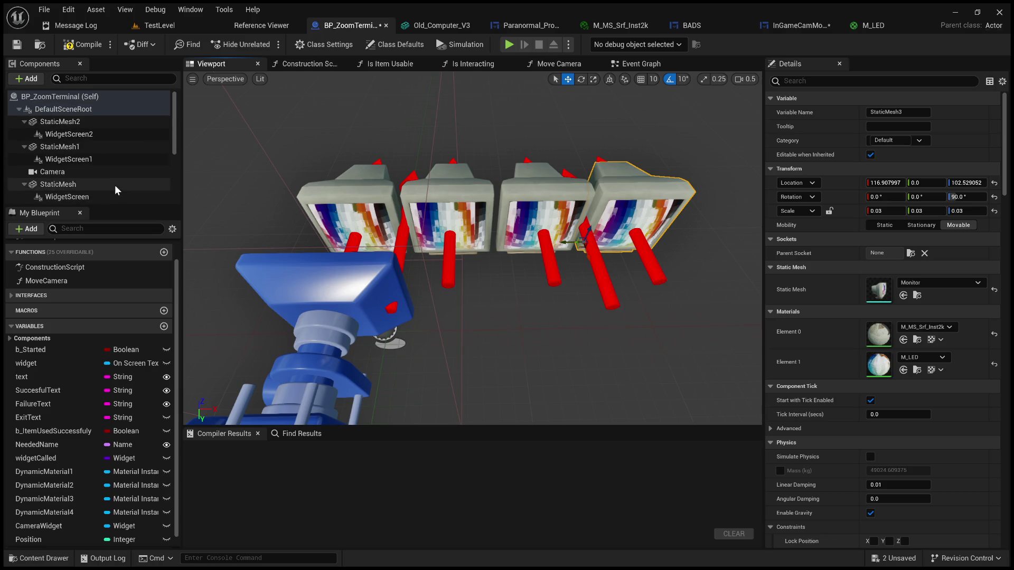
scroll(119, 185, down, 5)
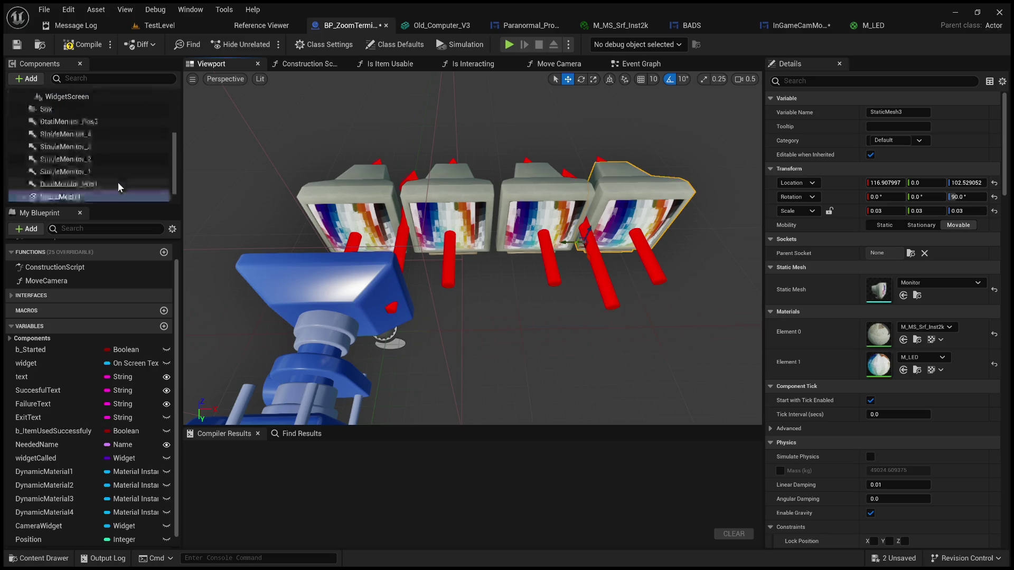
scroll(119, 184, up, 5)
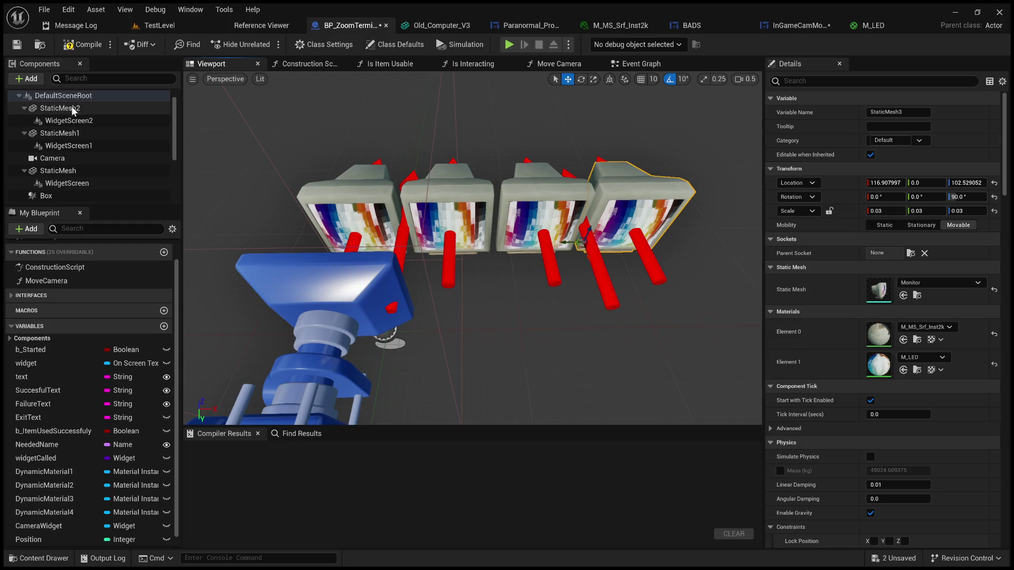
click(59, 108)
scroll(416, 209, down, 10)
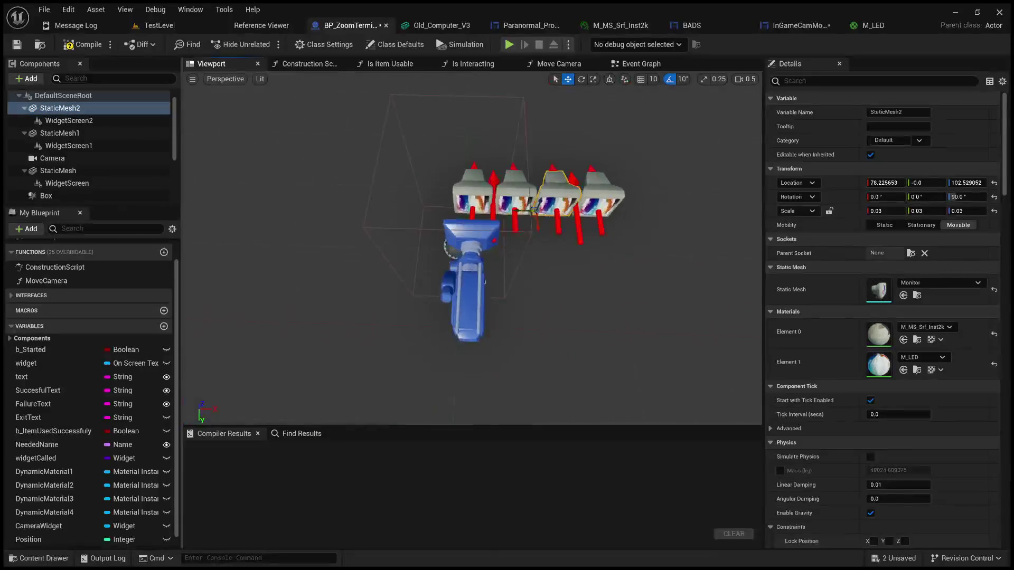
drag(416, 209, 333, 215)
drag(475, 249, 512, 248)
scroll(475, 248, up, 5)
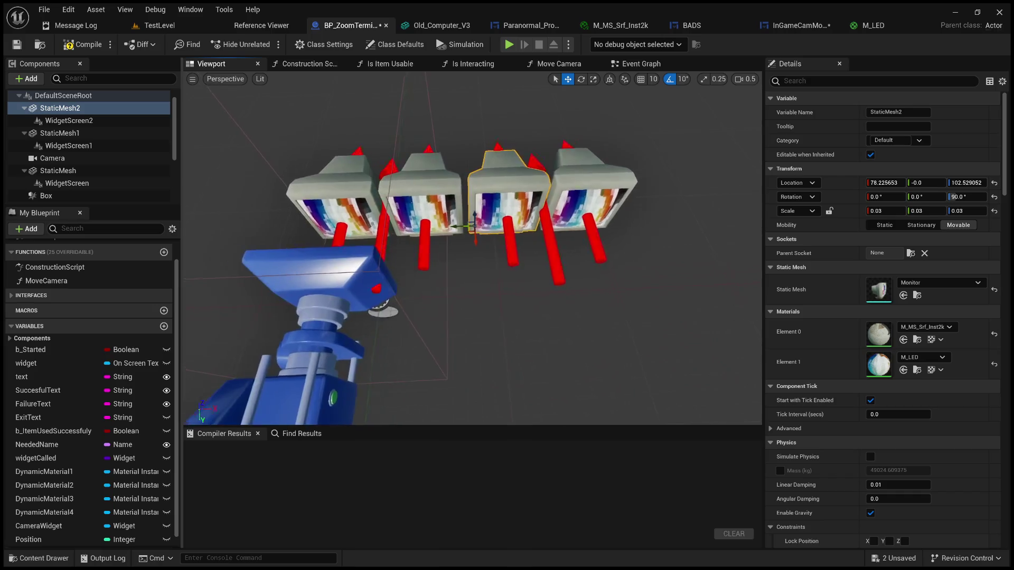
scroll(472, 248, up, 5)
scroll(473, 248, down, 5)
scroll(475, 248, up, 5)
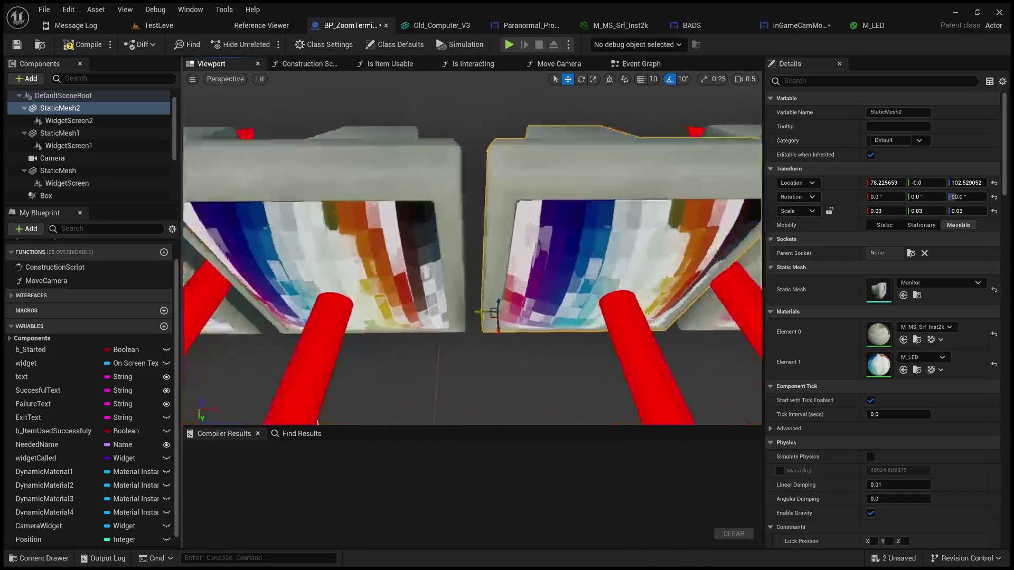
scroll(475, 248, down, 5)
click(427, 243)
click(501, 230)
click(459, 225)
ctrl+click(501, 235)
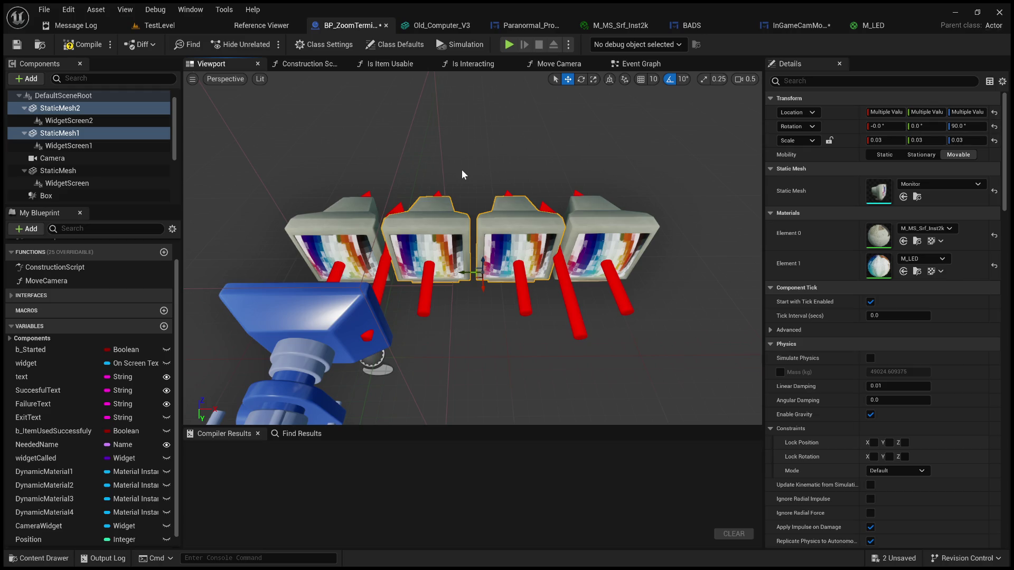
click(422, 289)
drag(499, 299, 530, 296)
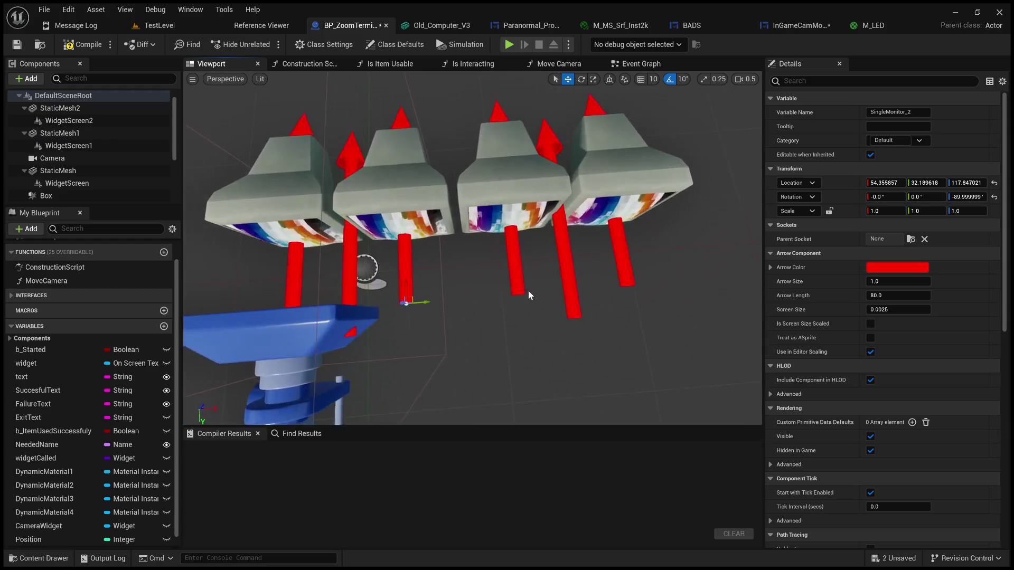
click(512, 265)
click(407, 268)
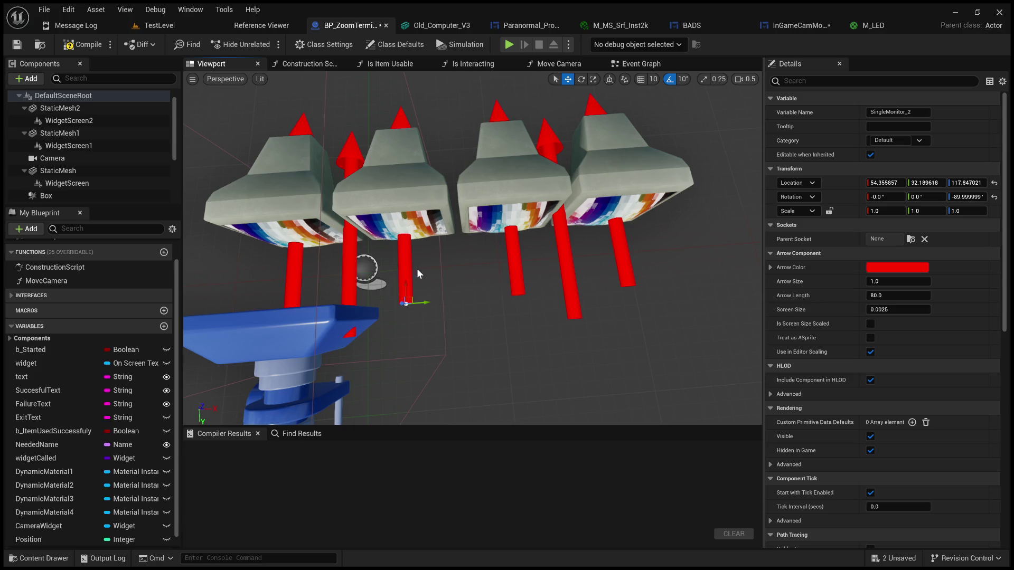
click(517, 268)
click(887, 183)
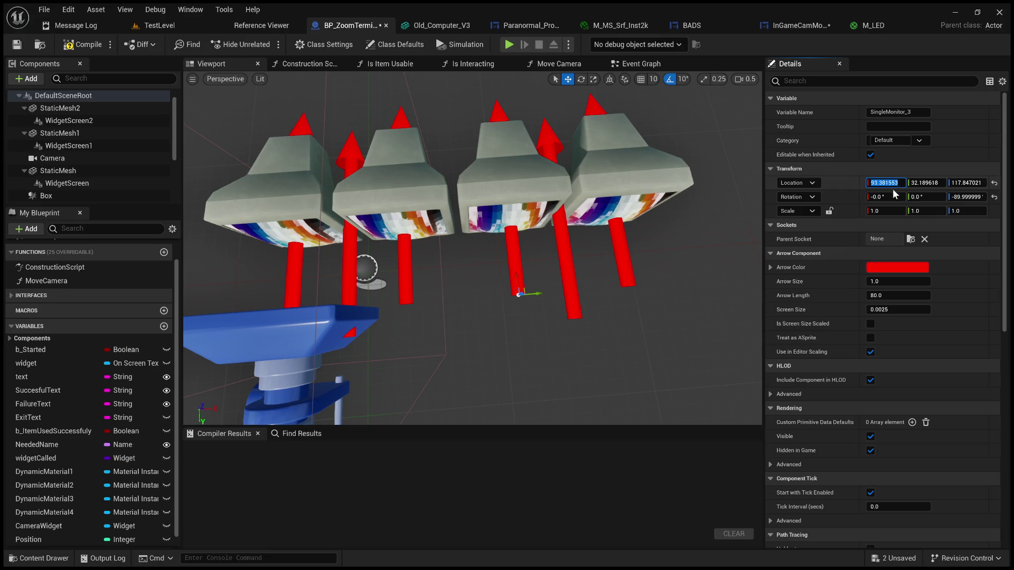
click(410, 264)
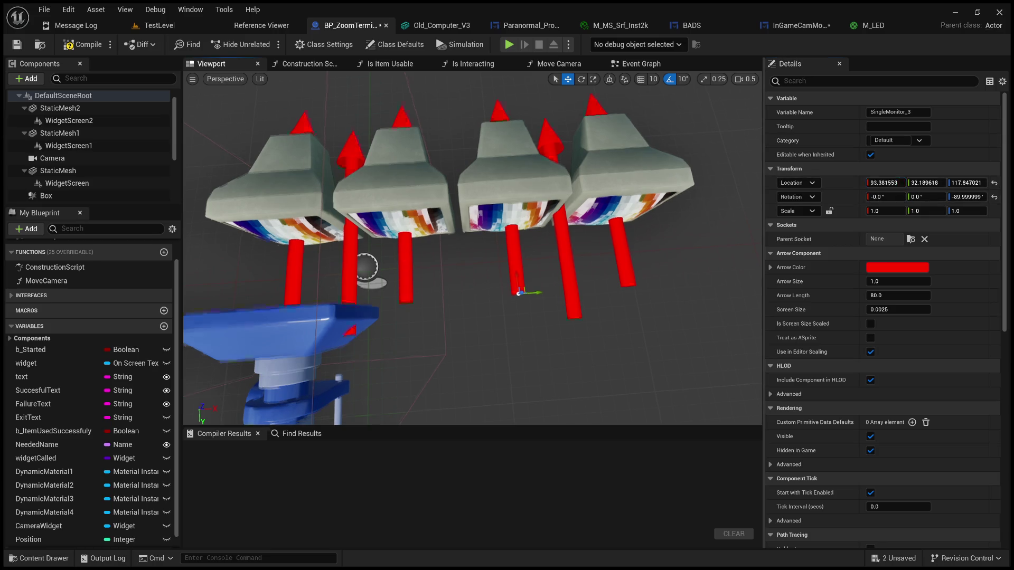
click(869, 184)
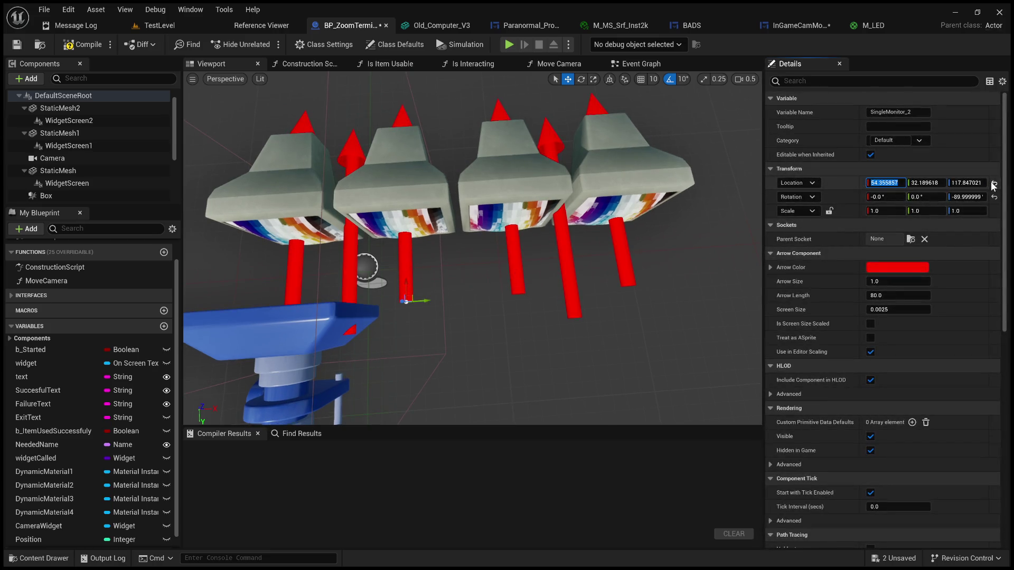
click(315, 345)
drag(315, 346, 476, 325)
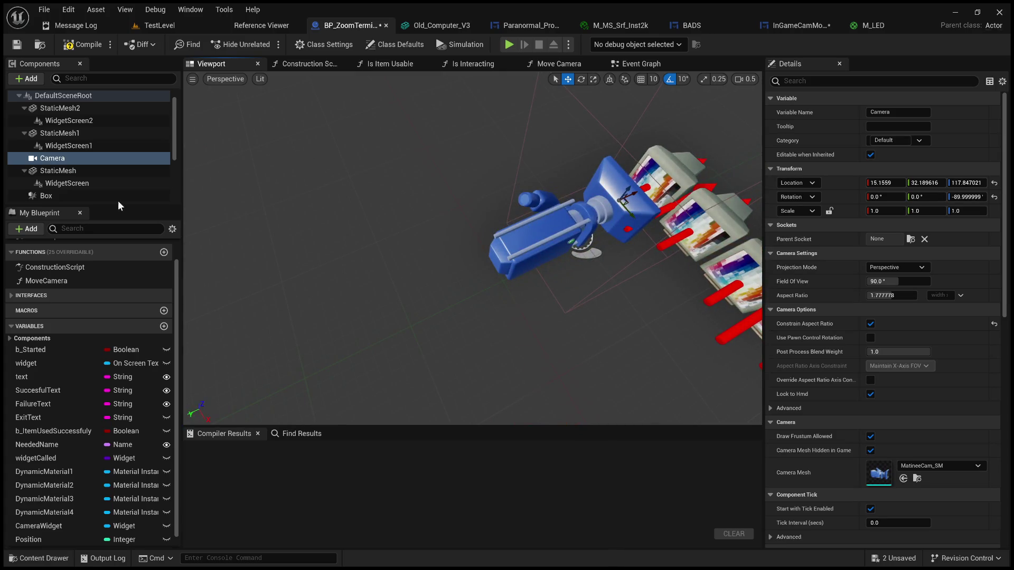
Step: Enter a first computed value into the camera's Location X and turn the view toward the monitors
click(891, 180)
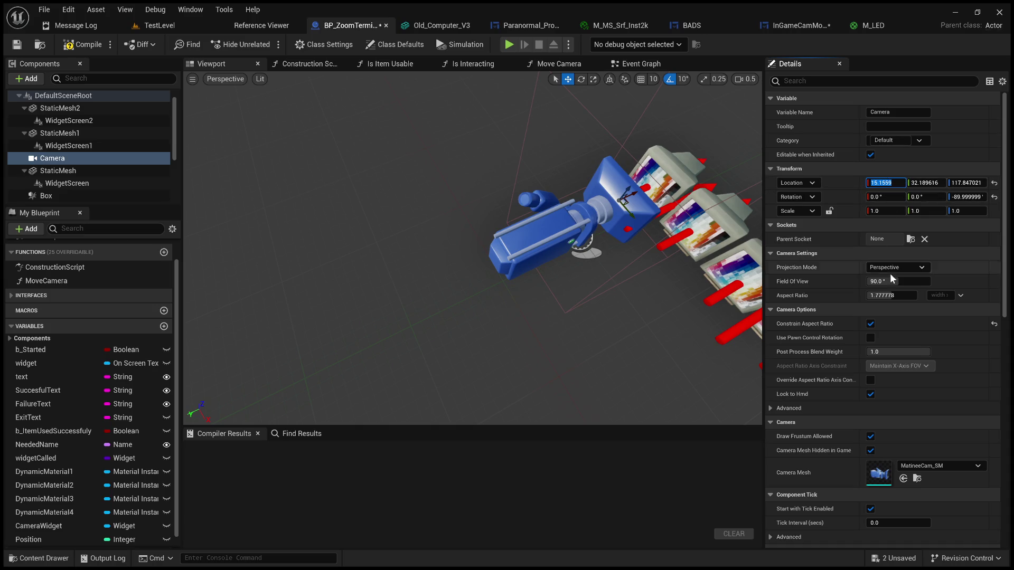
text(93.381553)
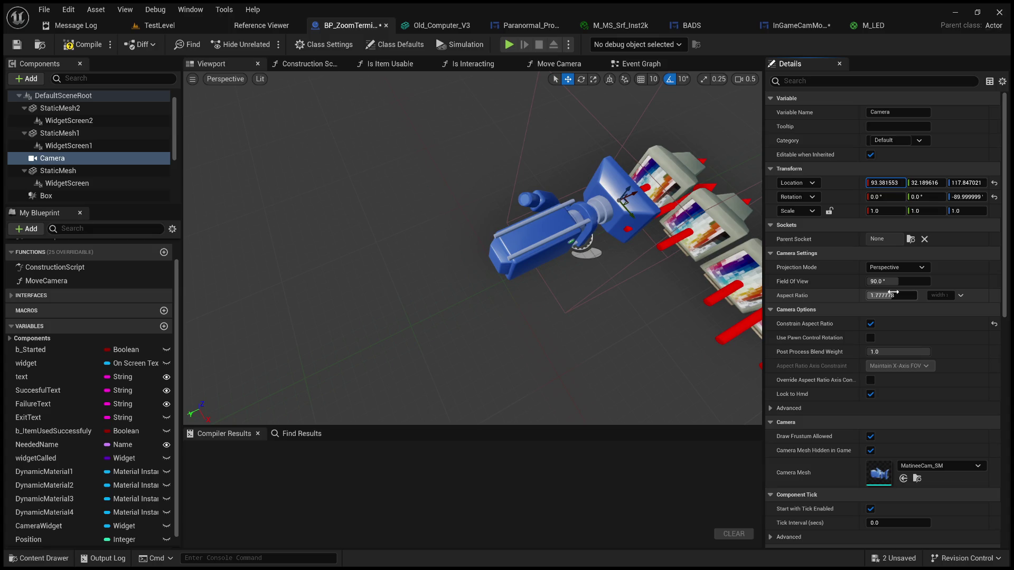
text(54.355857)
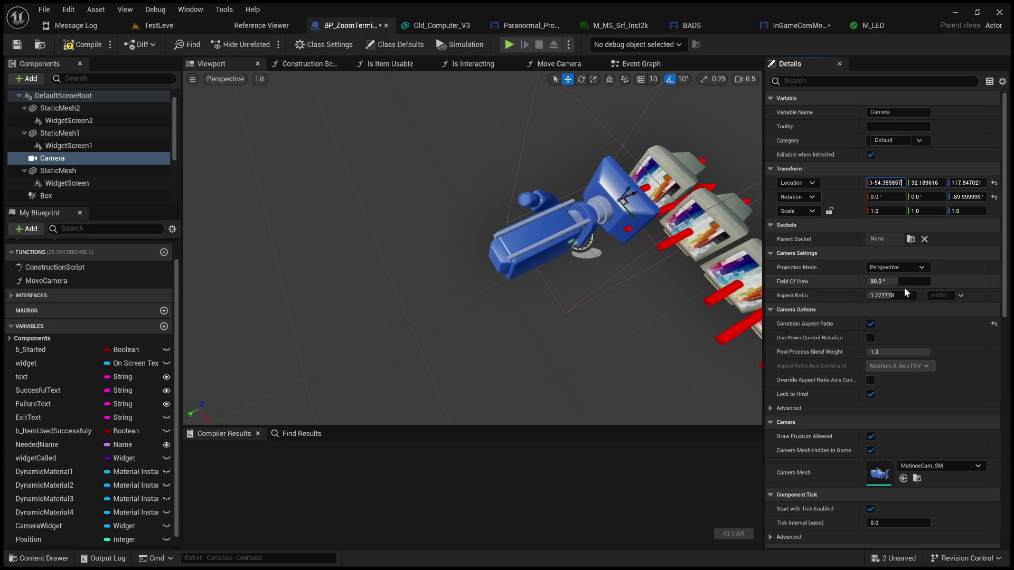
key(Return)
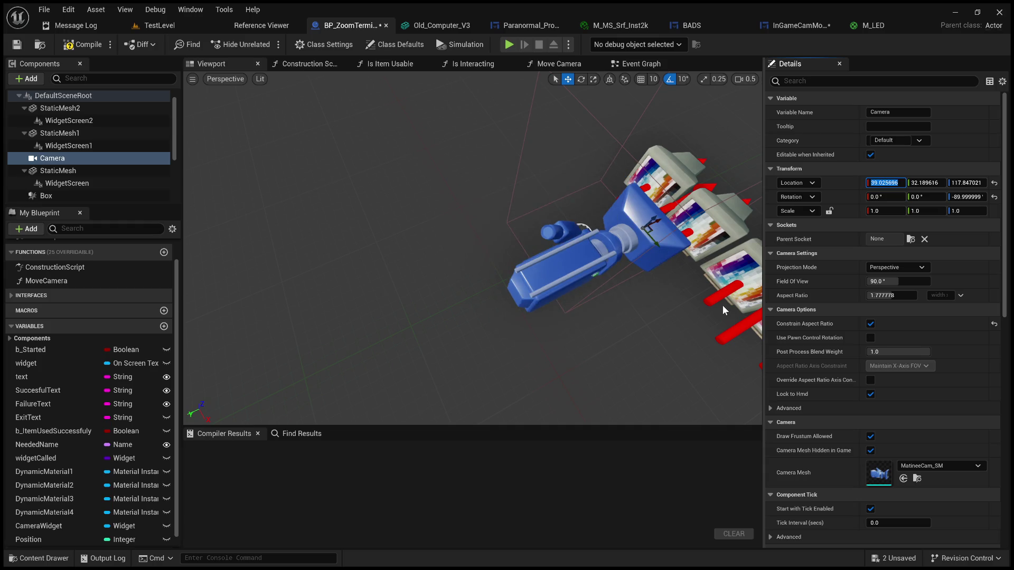
drag(722, 305, 660, 285)
drag(567, 267, 546, 224)
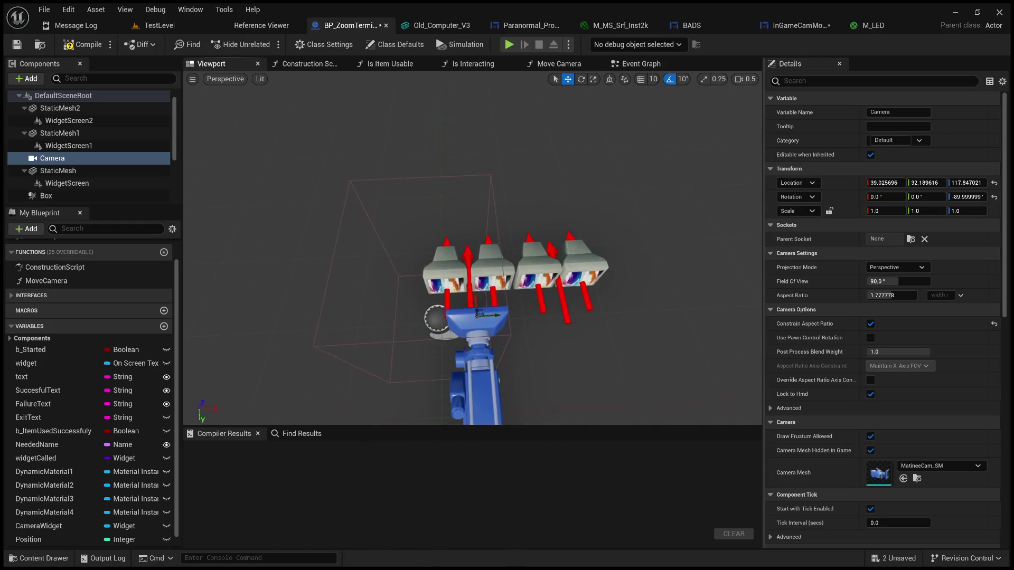
mouse_move(576, 276)
mouse_down()
mouse_move(571, 219)
mouse_move(568, 286)
mouse_up()
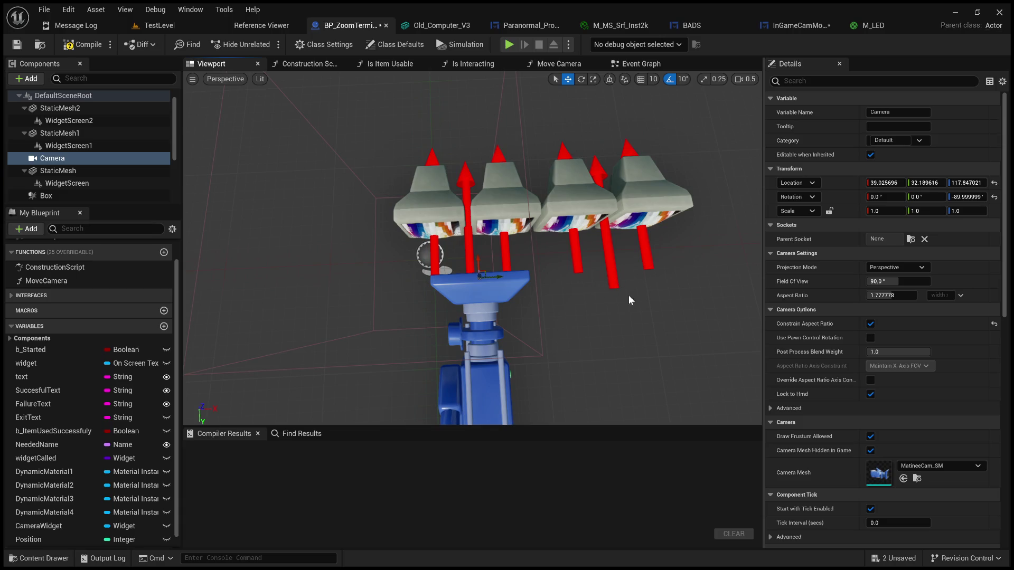
Step: Compare the left and rightmost monitors and copy StaticMesh3's Location X of 116.907997
click(689, 208)
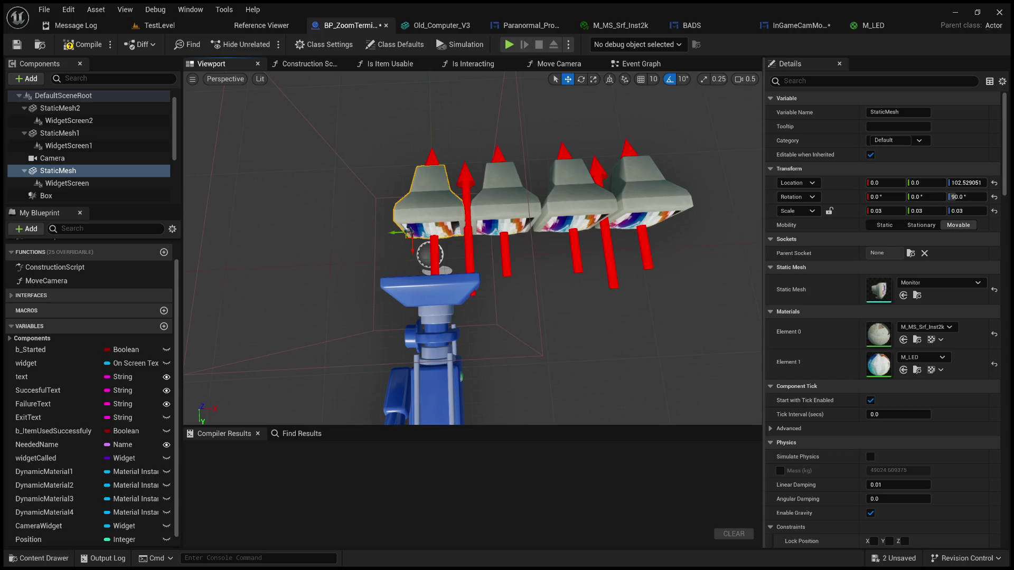
click(678, 201)
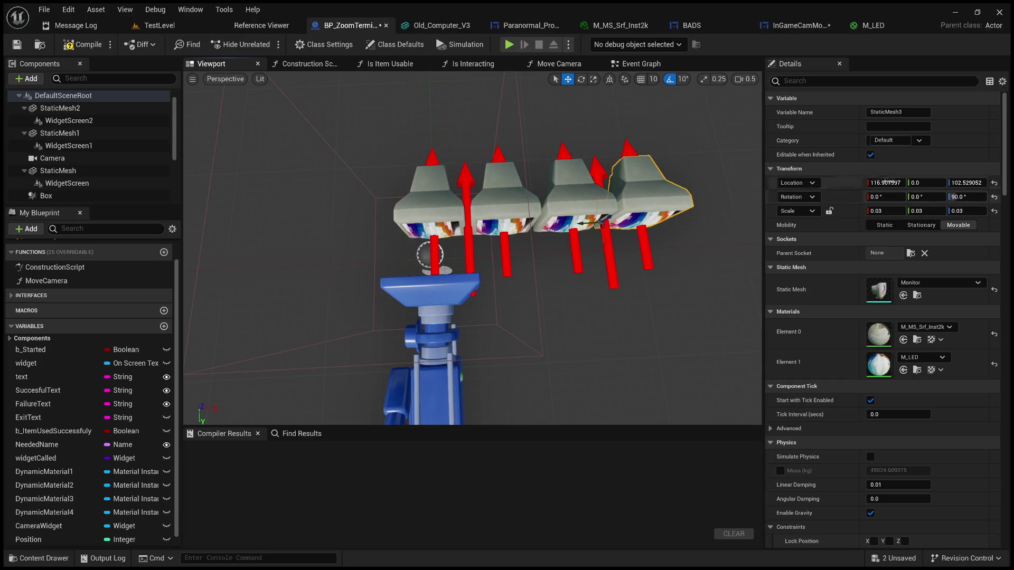
click(439, 196)
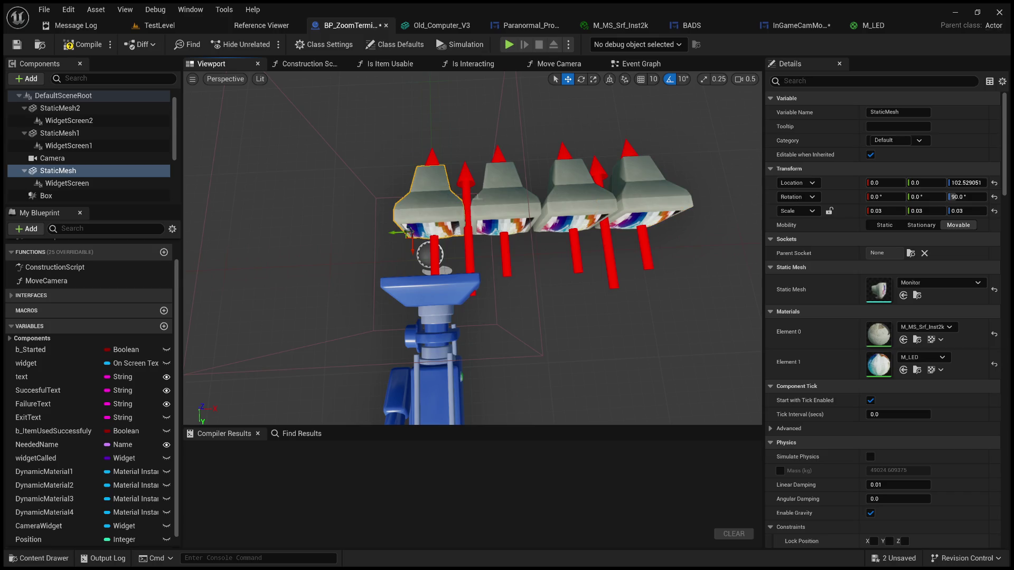
click(681, 200)
click(892, 183)
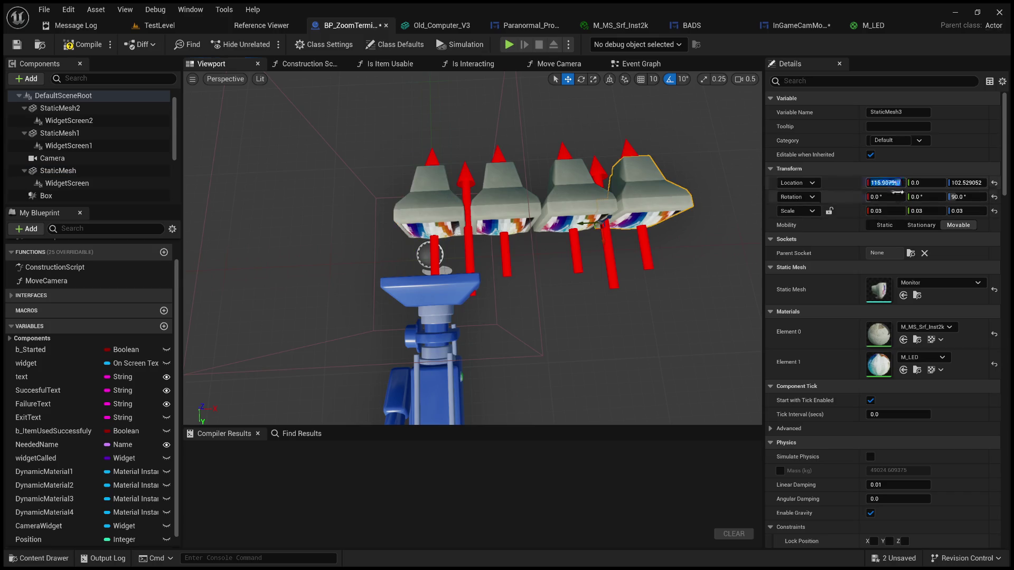
Step: Set the camera's Location X to StaticMesh3's X divided by 2, giving 58.453998
click(431, 256)
click(887, 183)
text(116.907997)
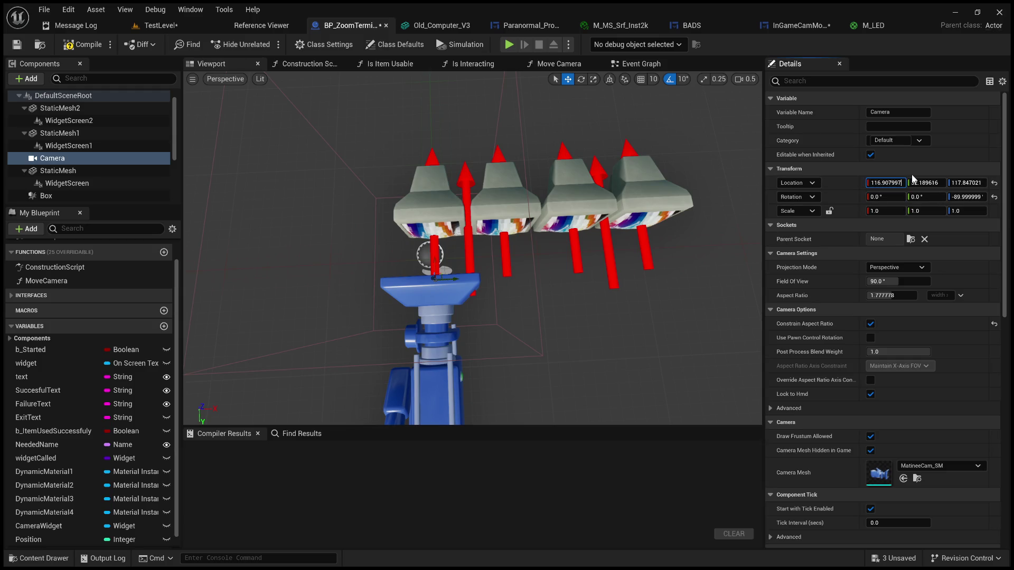
text(/2)
key(Return)
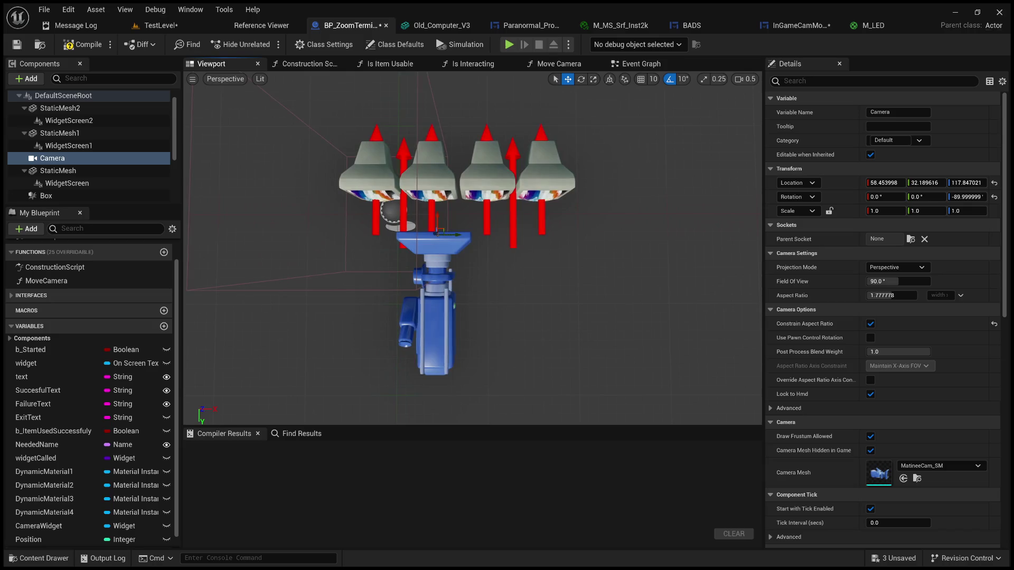
click(527, 180)
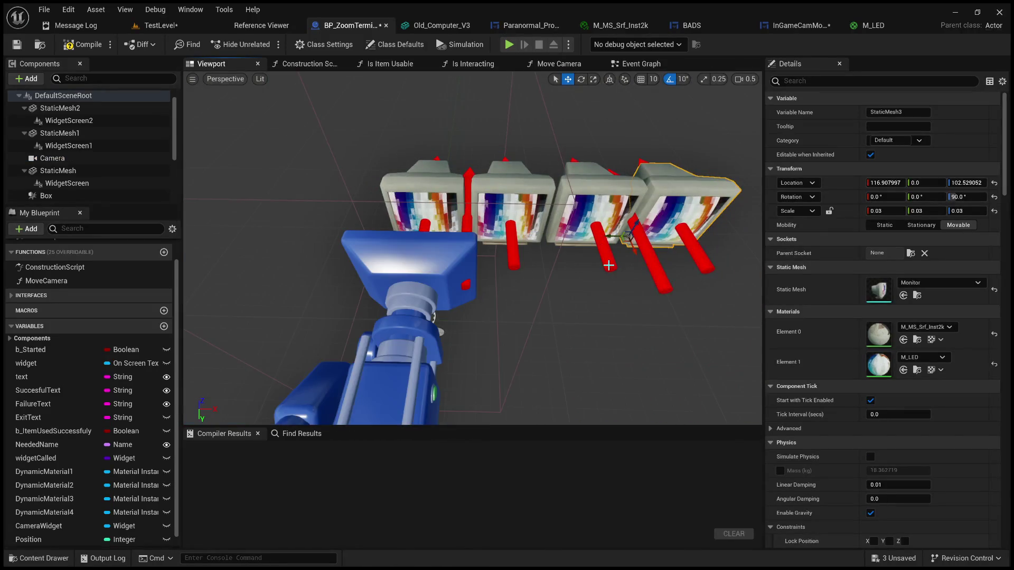
click(688, 264)
drag(668, 265, 433, 265)
click(417, 256)
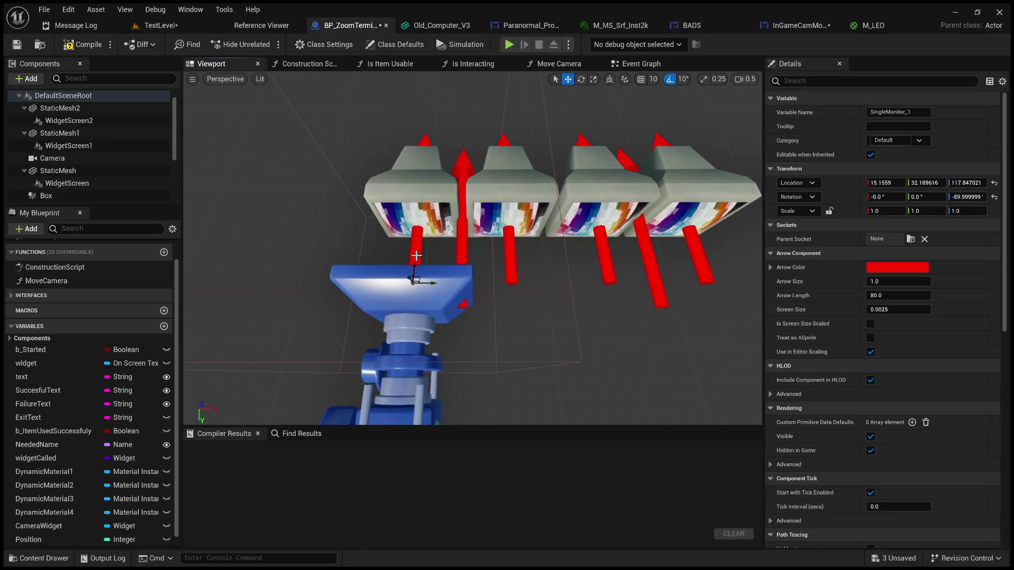
click(701, 264)
click(891, 182)
key(Escape)
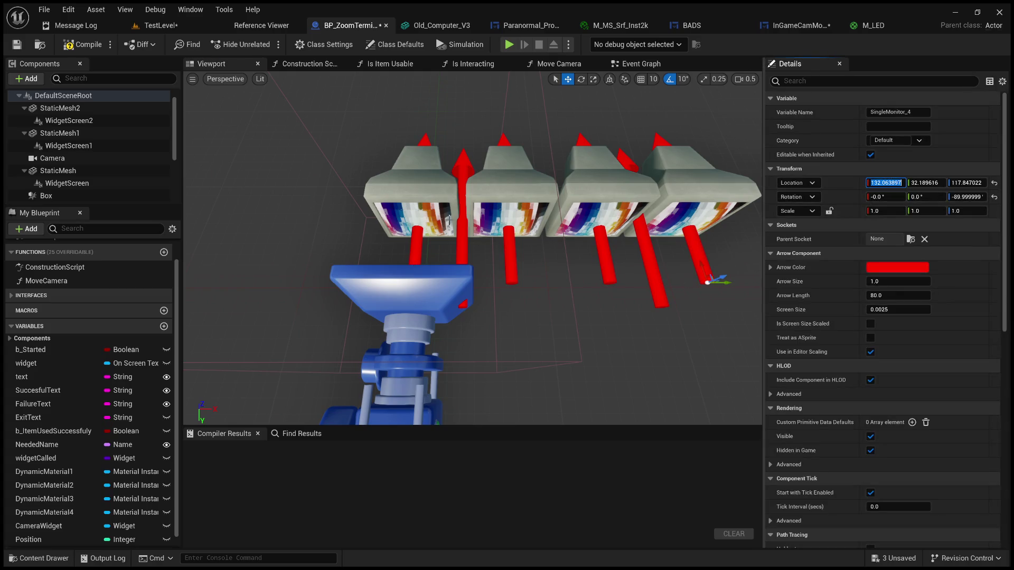
key(ctrl+z)
click(880, 182)
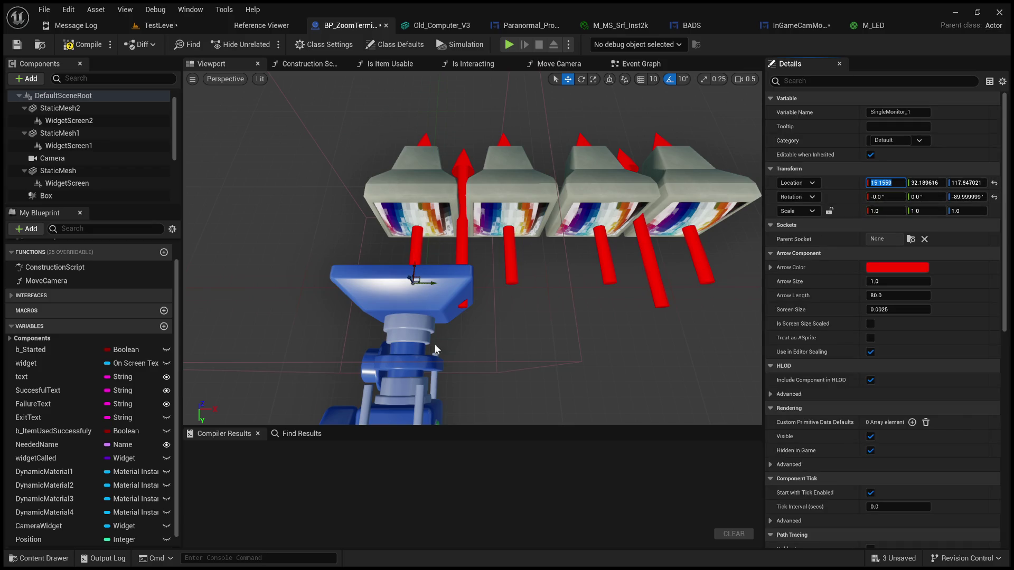
click(52, 158)
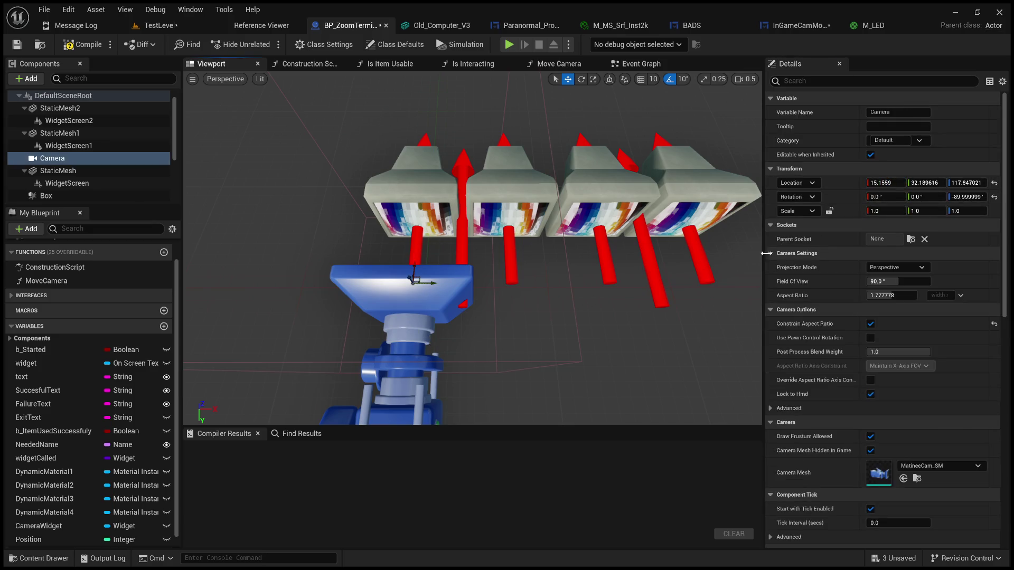
click(850, 182)
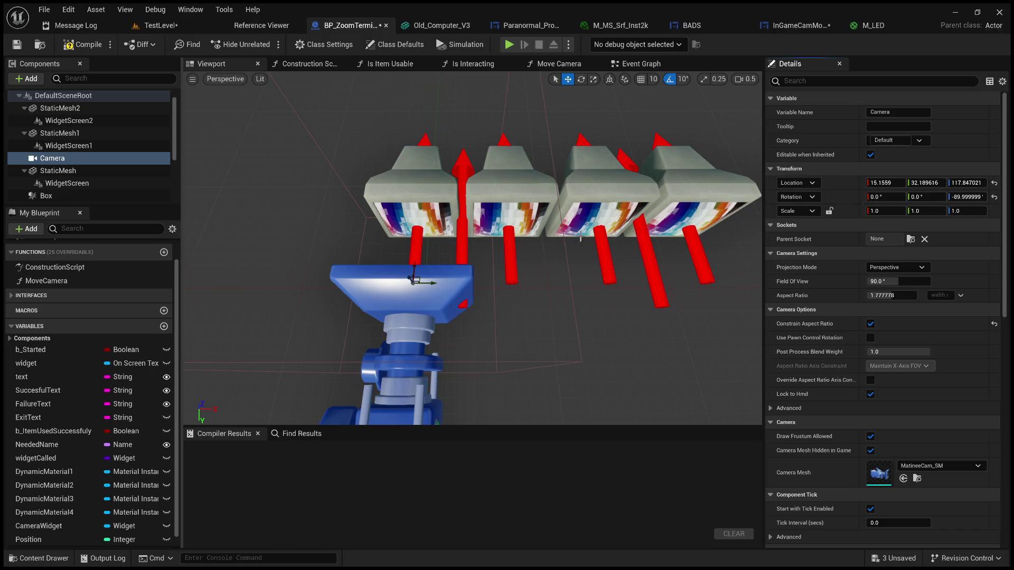
drag(887, 183, 919, 182)
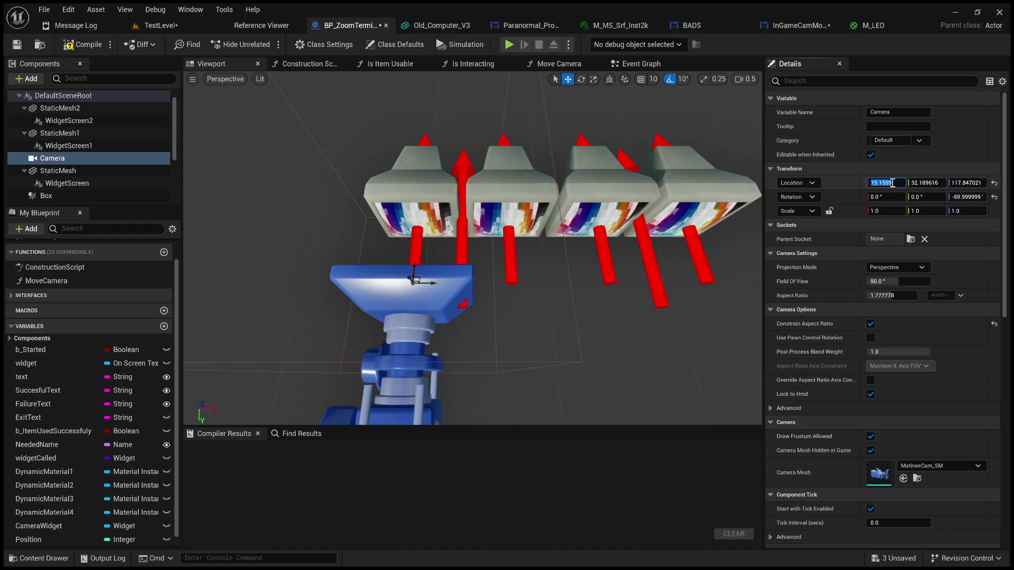
drag(872, 363, 875, 220)
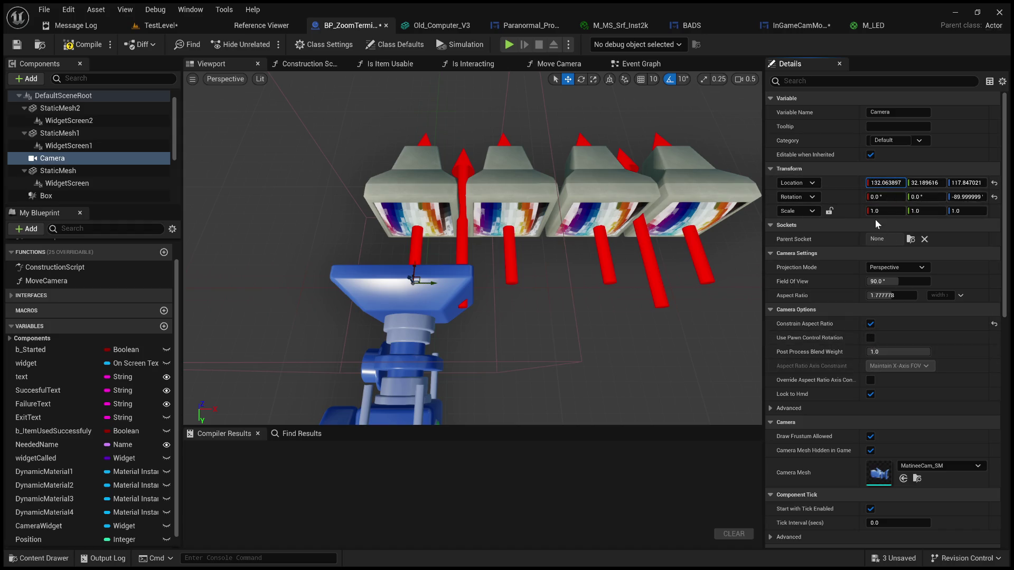
text(-)
text(15.1559)
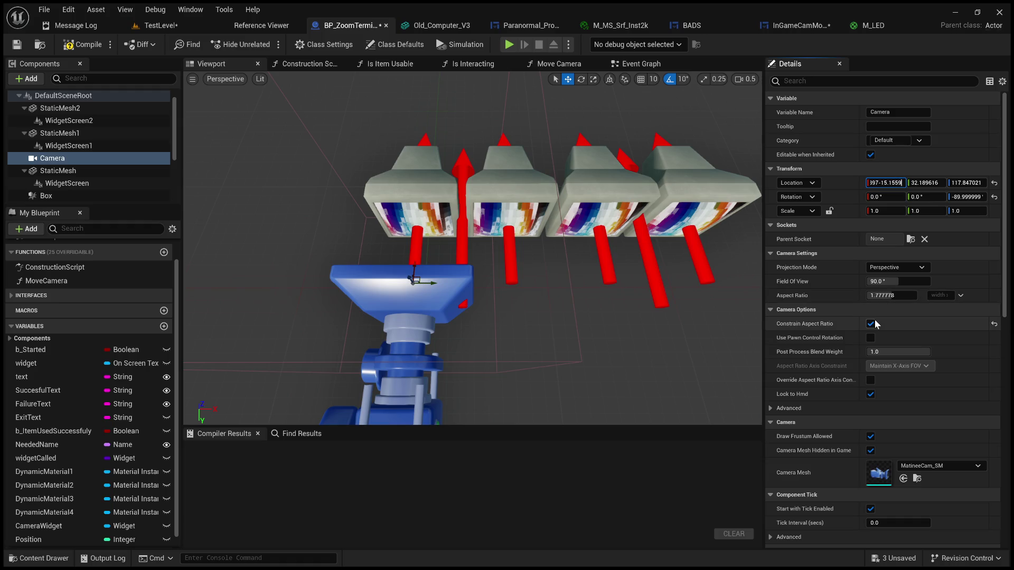
key(Return)
drag(625, 232, 625, 247)
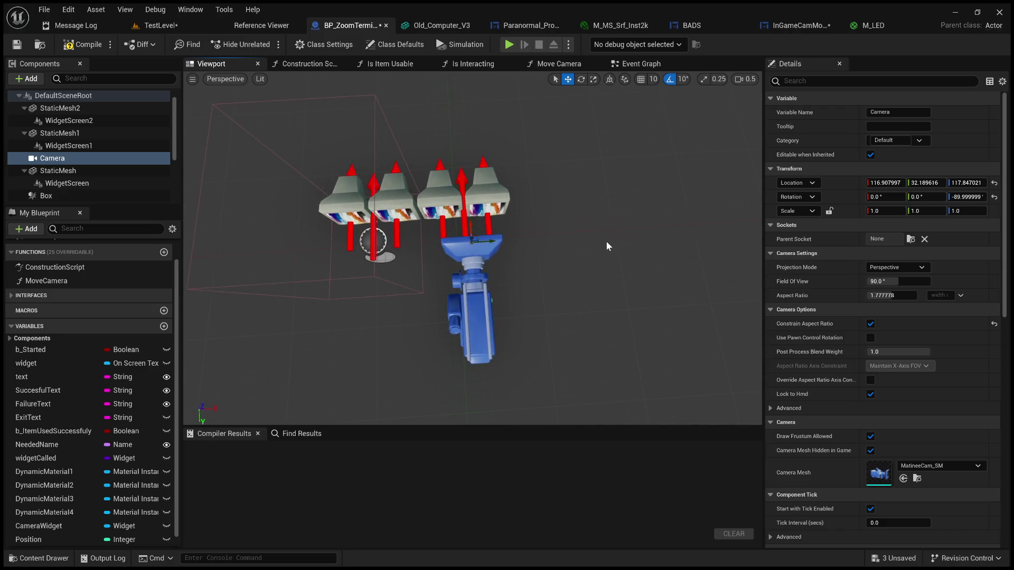
key(ctrl+z)
click(483, 238)
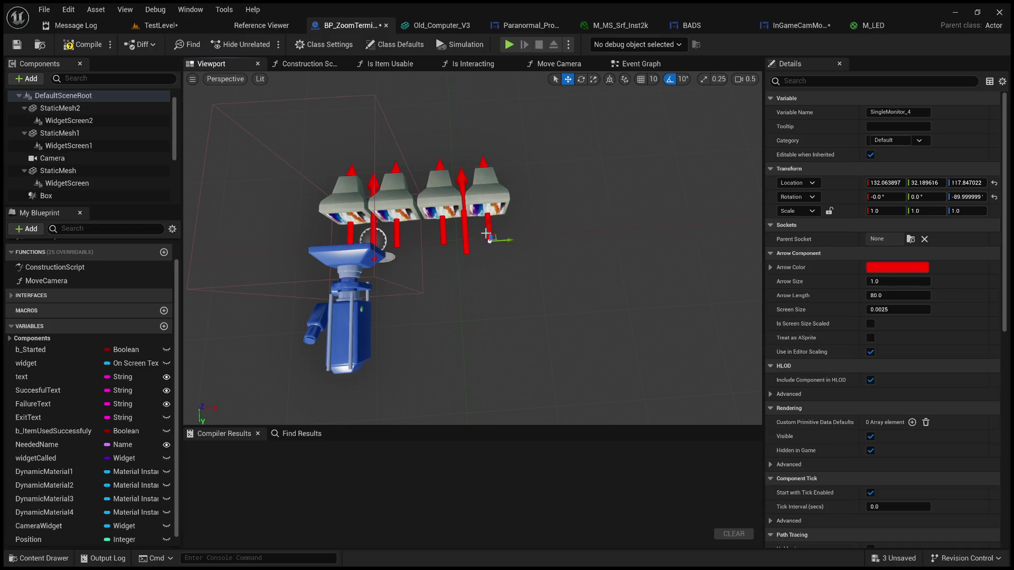
mouse_move(588, 226)
mouse_down()
mouse_move(588, 186)
mouse_move(590, 234)
mouse_up()
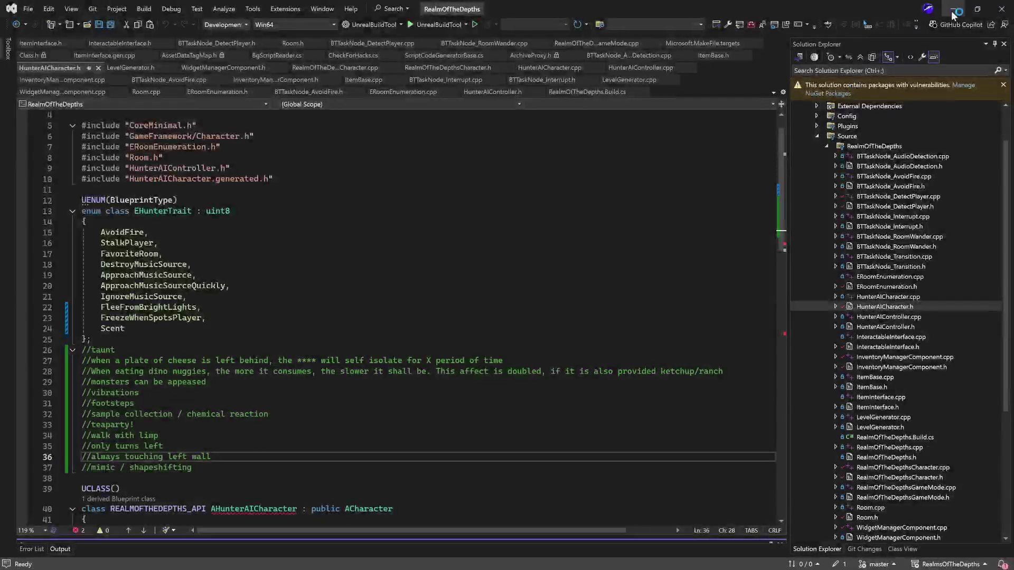
click(953, 14)
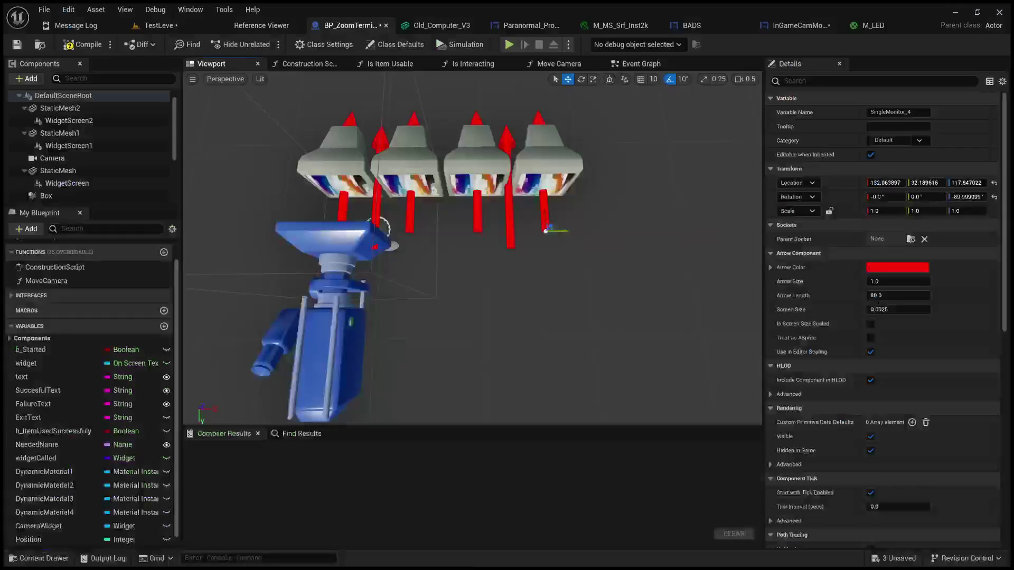
click(481, 211)
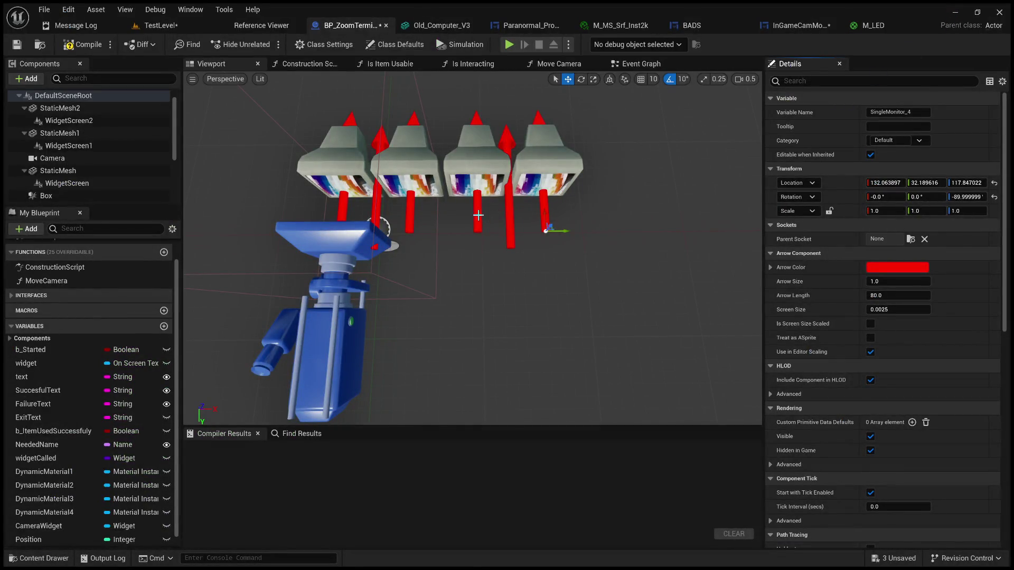
click(547, 221)
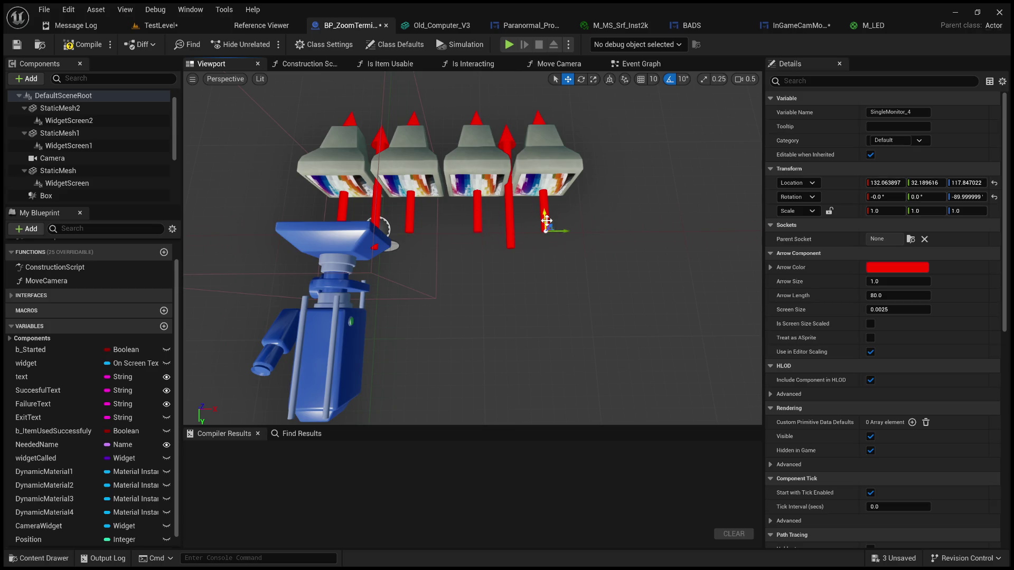
click(341, 211)
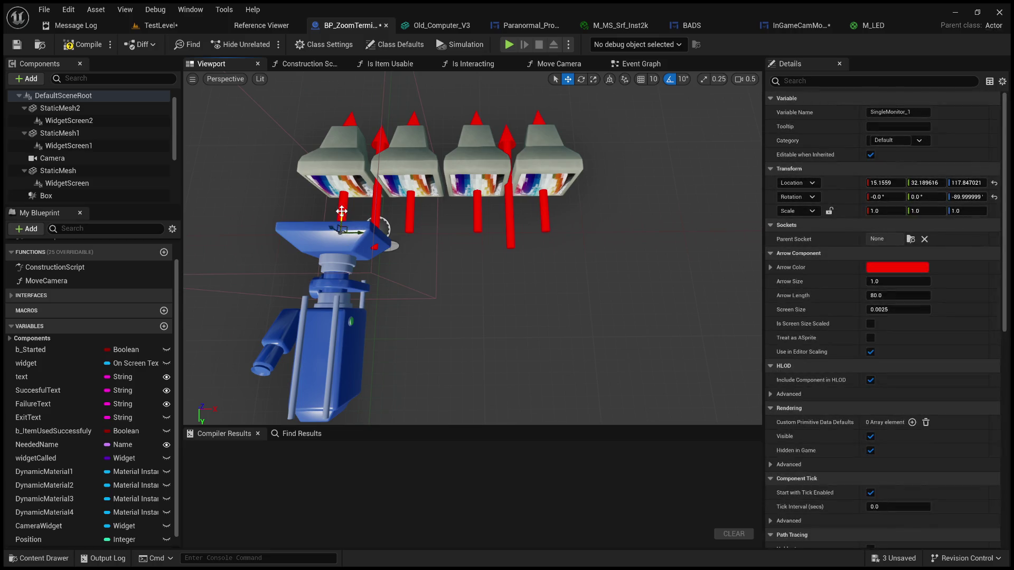
click(544, 222)
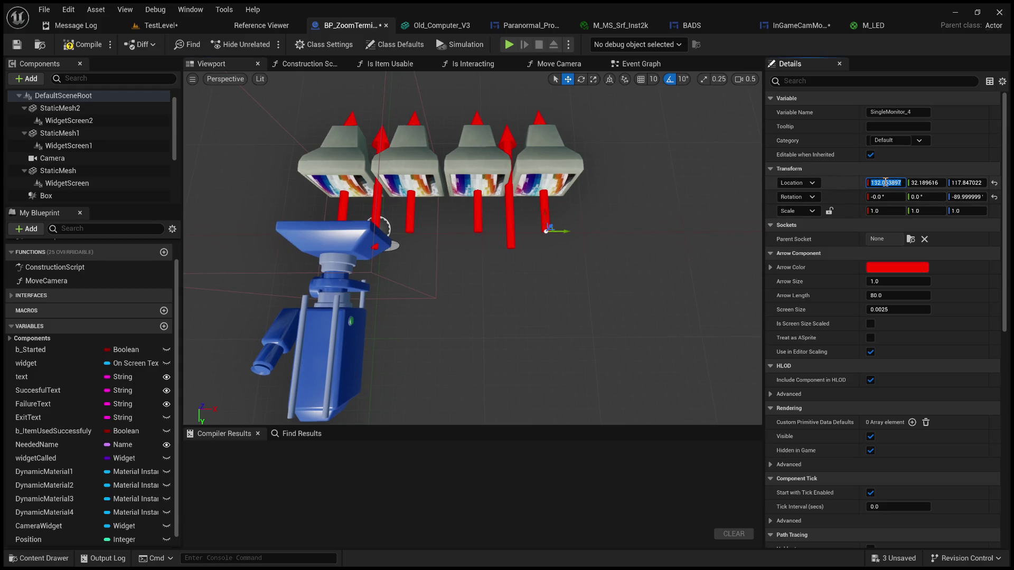
click(342, 216)
click(885, 183)
click(351, 316)
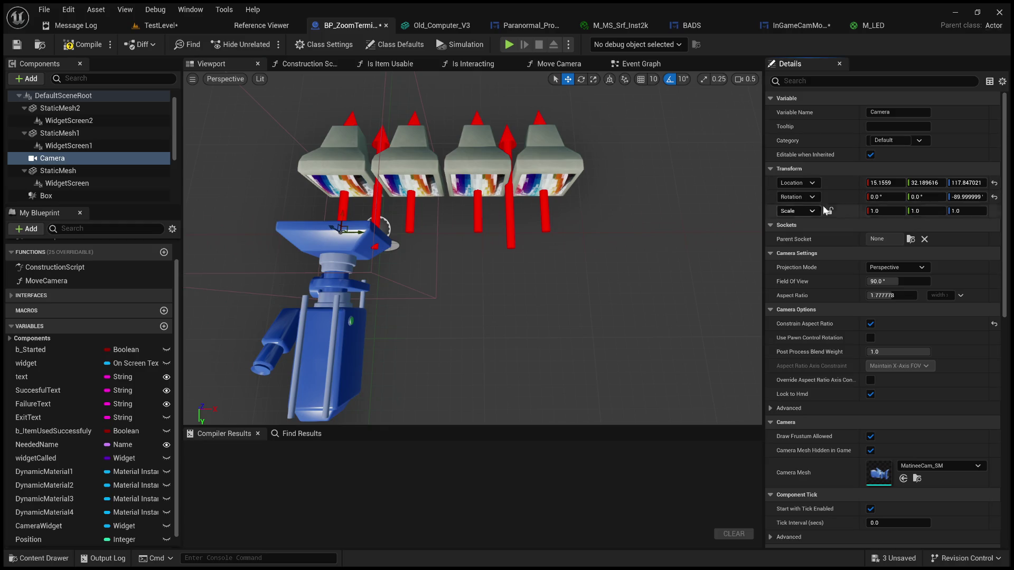
click(327, 338)
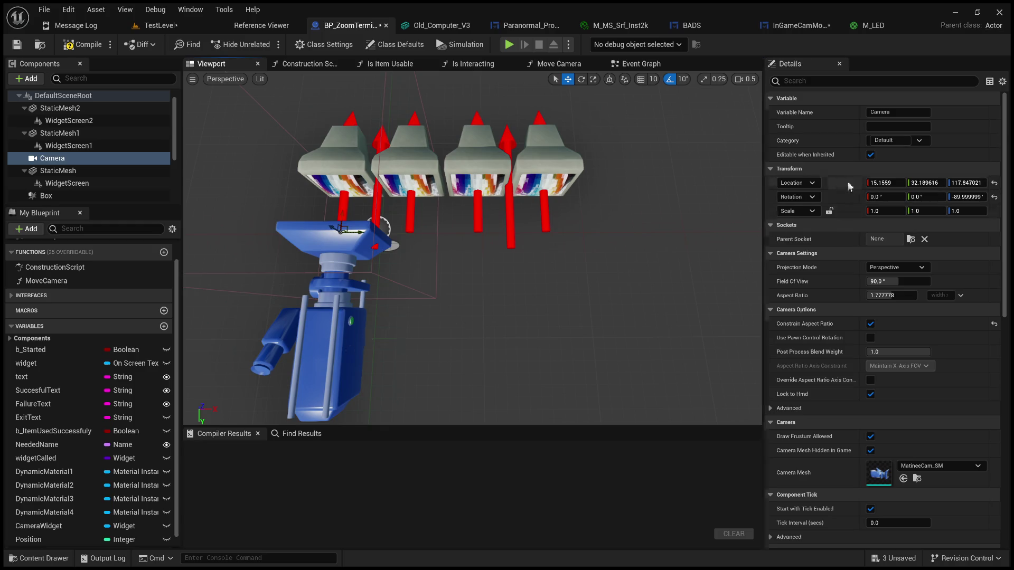
click(882, 182)
key(ctrl+v)
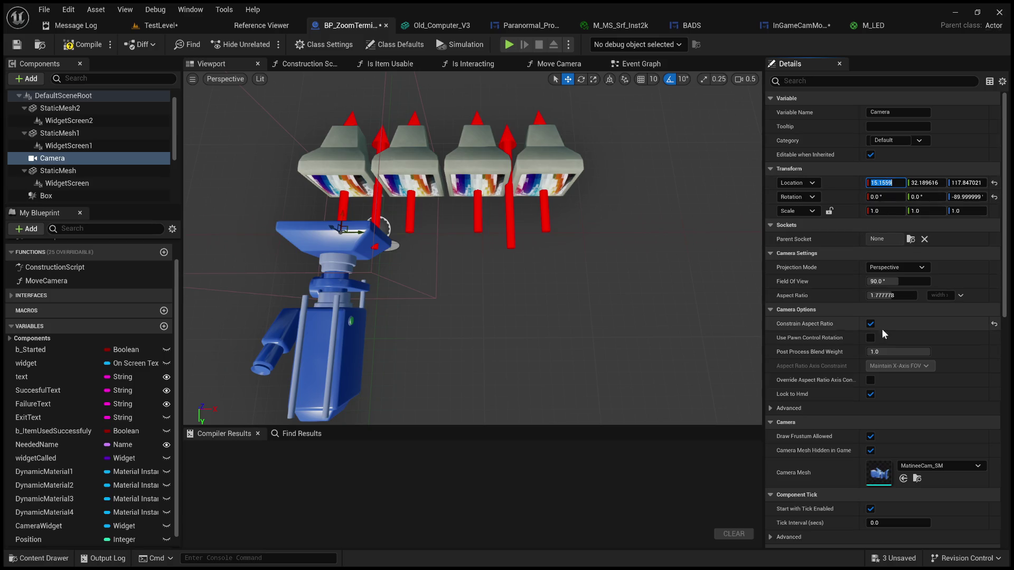
text(-15.1559)
key(Return)
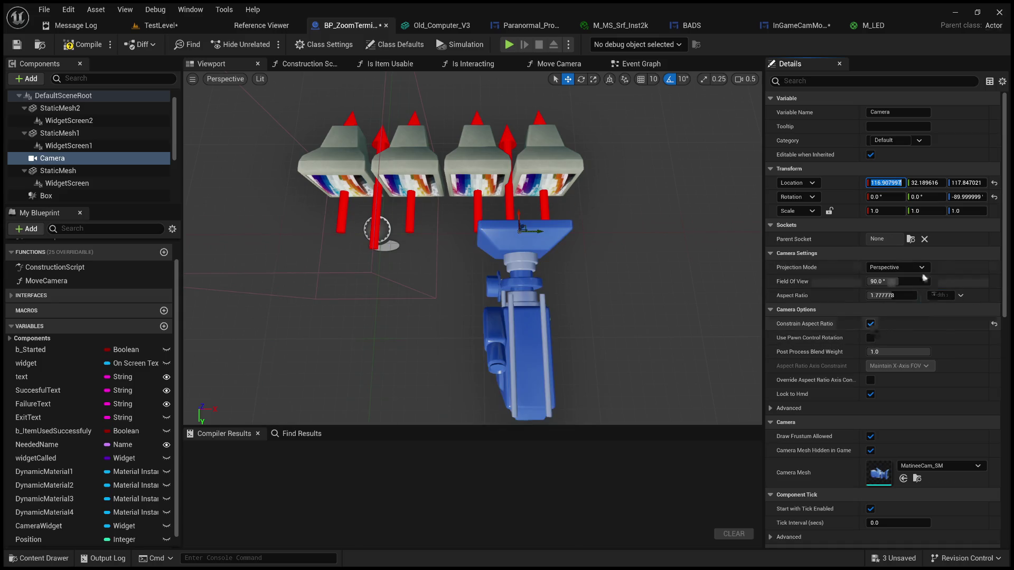
click(899, 182)
click(903, 182)
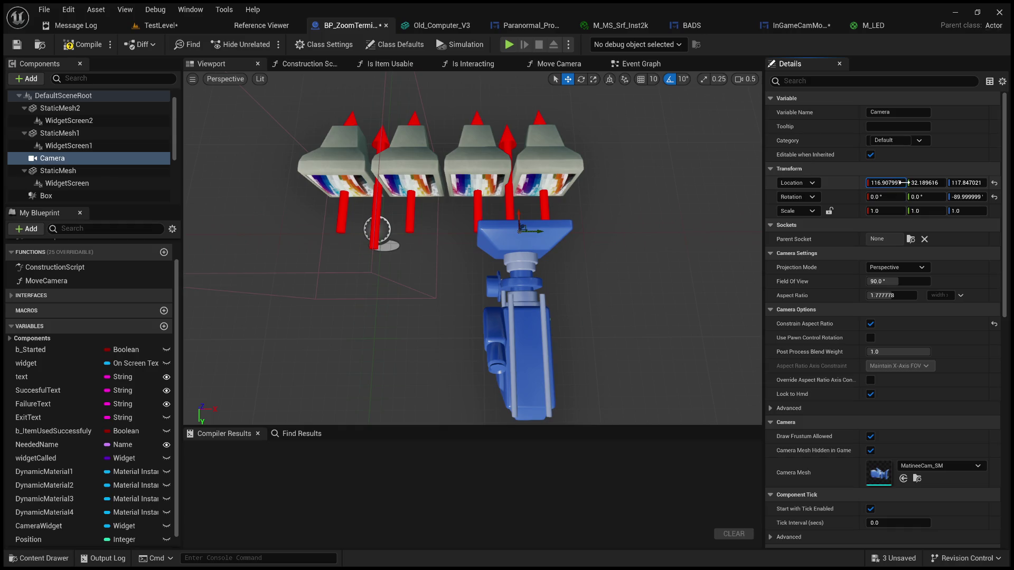
key(End)
text(/)
text(2)
key(Return)
mouse_move(566, 271)
mouse_down()
mouse_move(586, 264)
mouse_move(573, 287)
mouse_move(562, 278)
mouse_up()
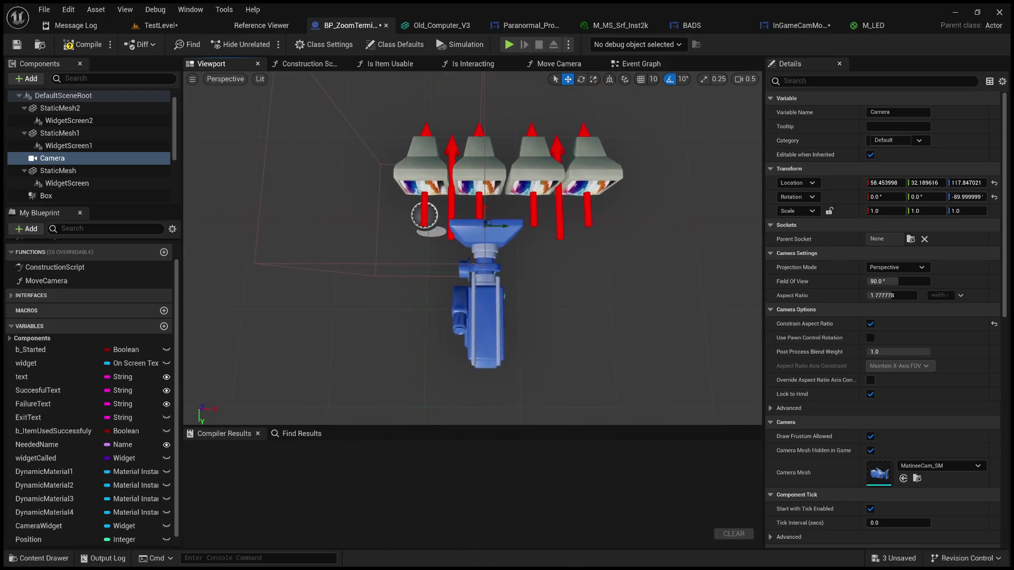
key(ctrl+z)
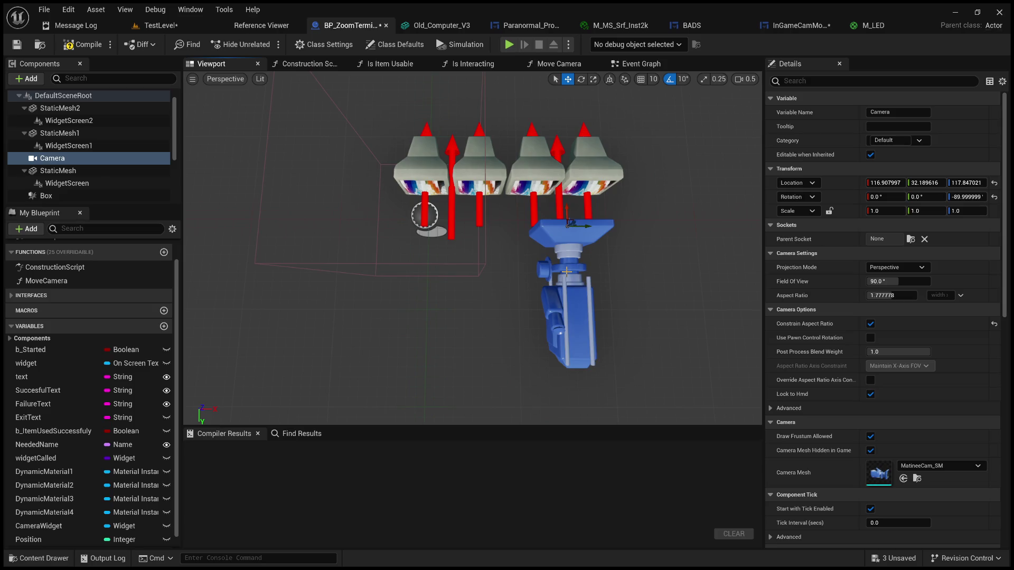
key(ctrl+z)
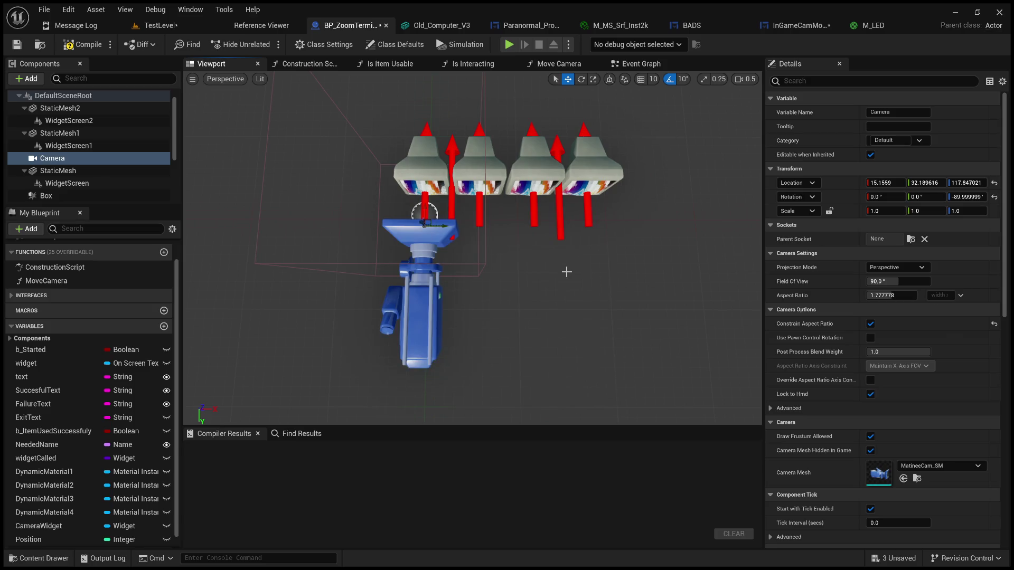
drag(551, 245, 534, 252)
click(397, 254)
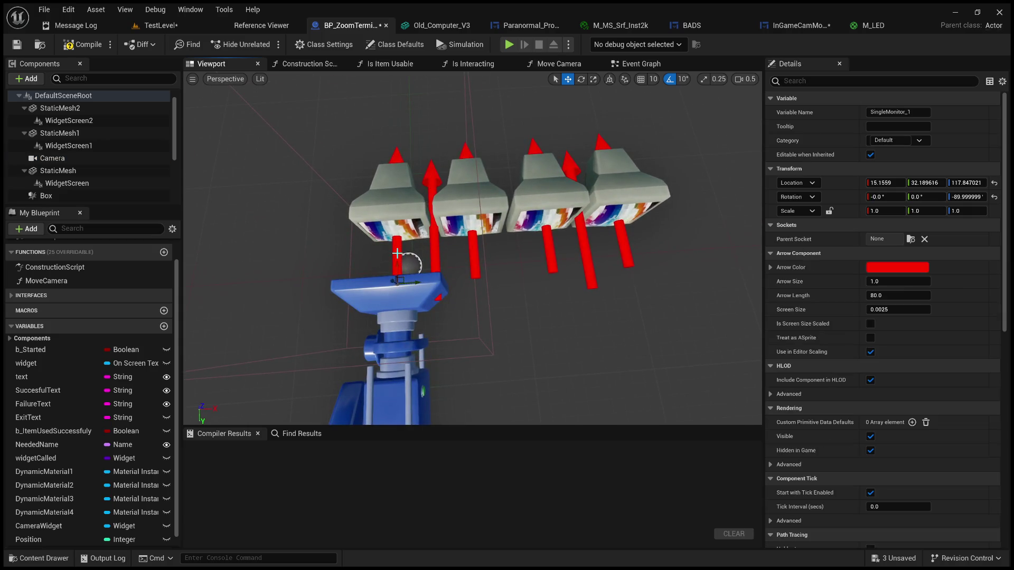
Step: Inspect the SingleMonitor_1 and SingleMonitor_4 arrows, then try sliding the camera right and undo it
click(628, 252)
click(400, 254)
click(521, 295)
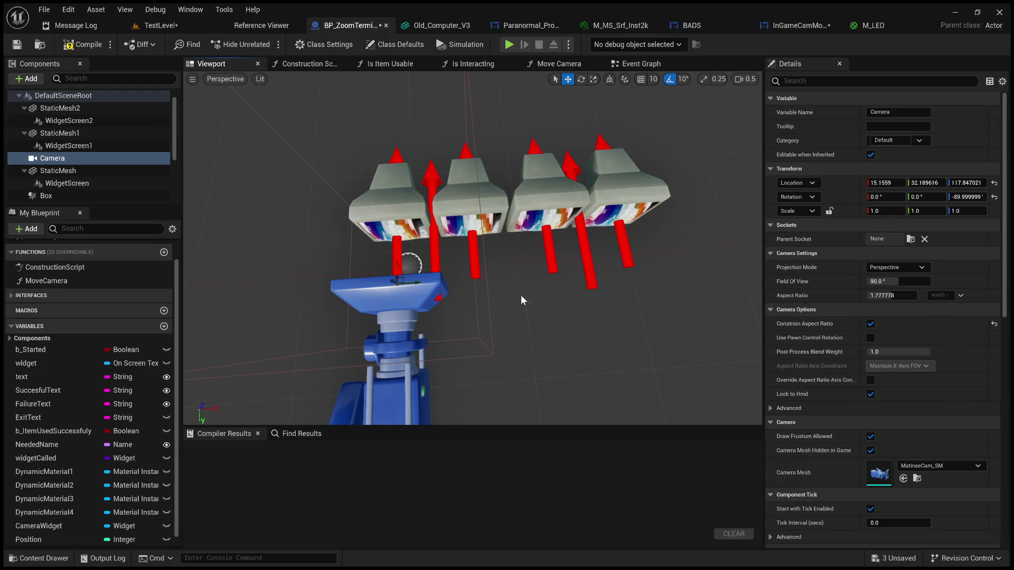
click(623, 249)
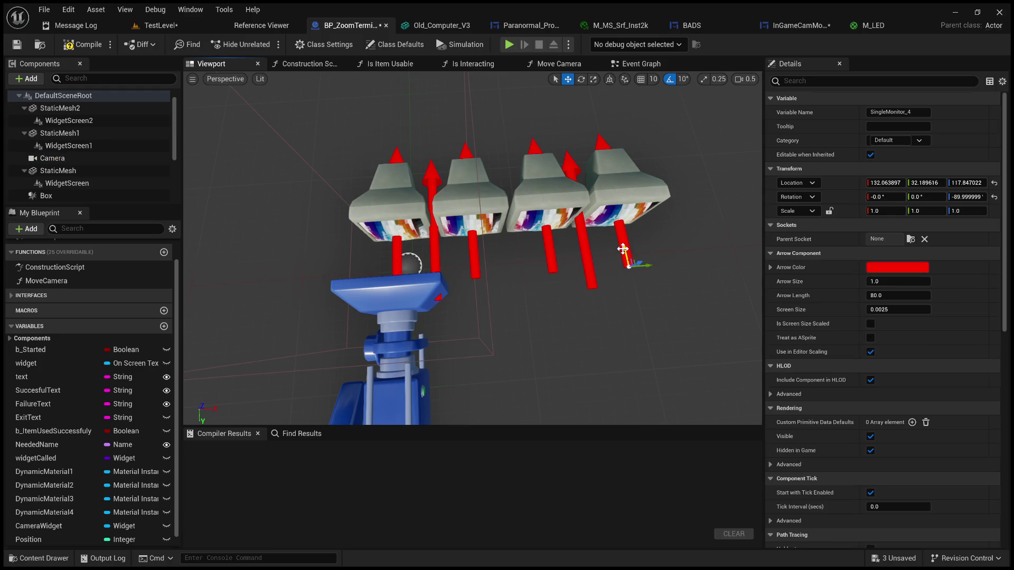
click(407, 373)
scroll(452, 380, down, 3)
drag(443, 287, 519, 291)
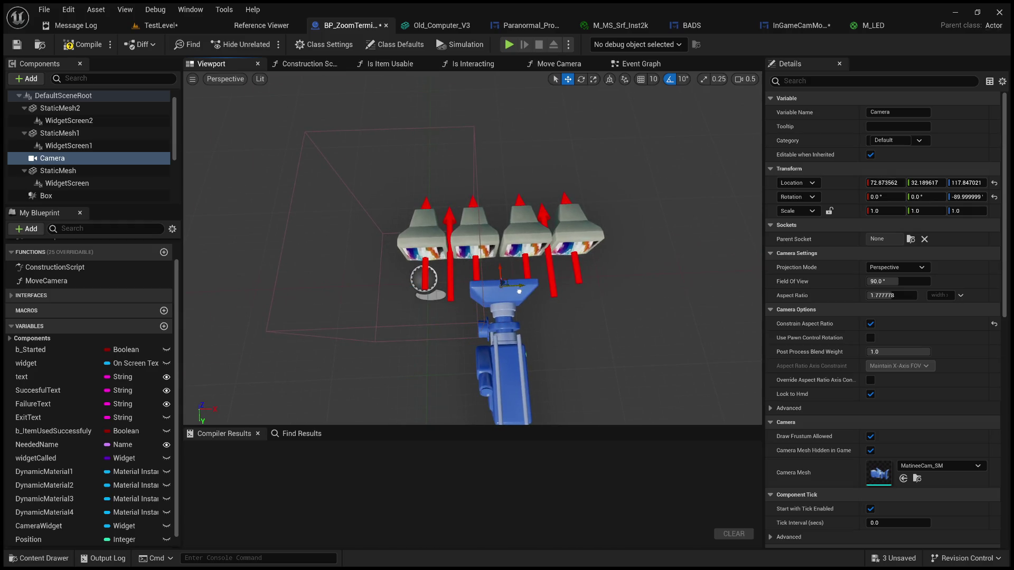
key(ctrl+z)
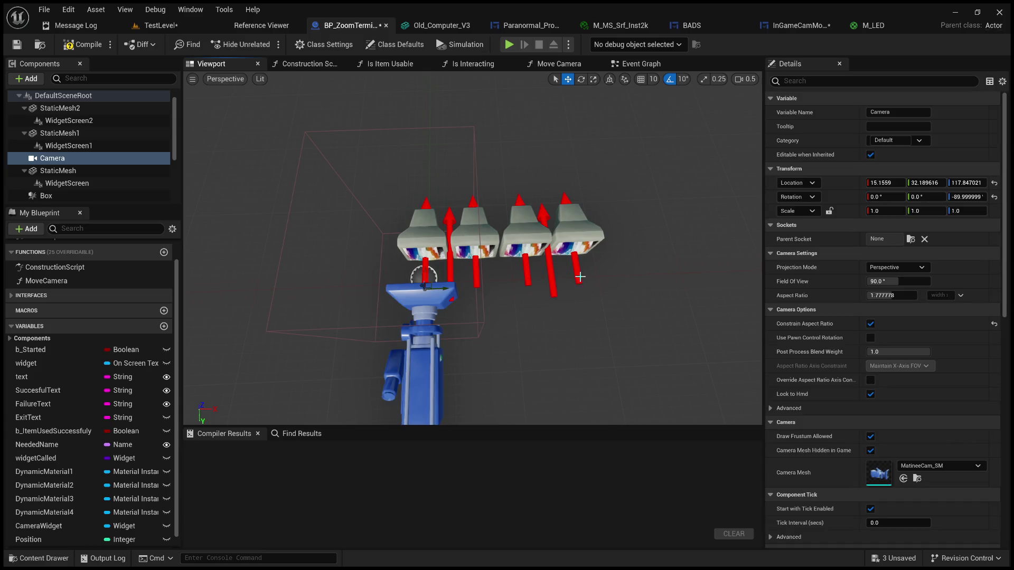
Step: Add SingleMonitor_4's X location to the camera's Location X as an expression
click(580, 276)
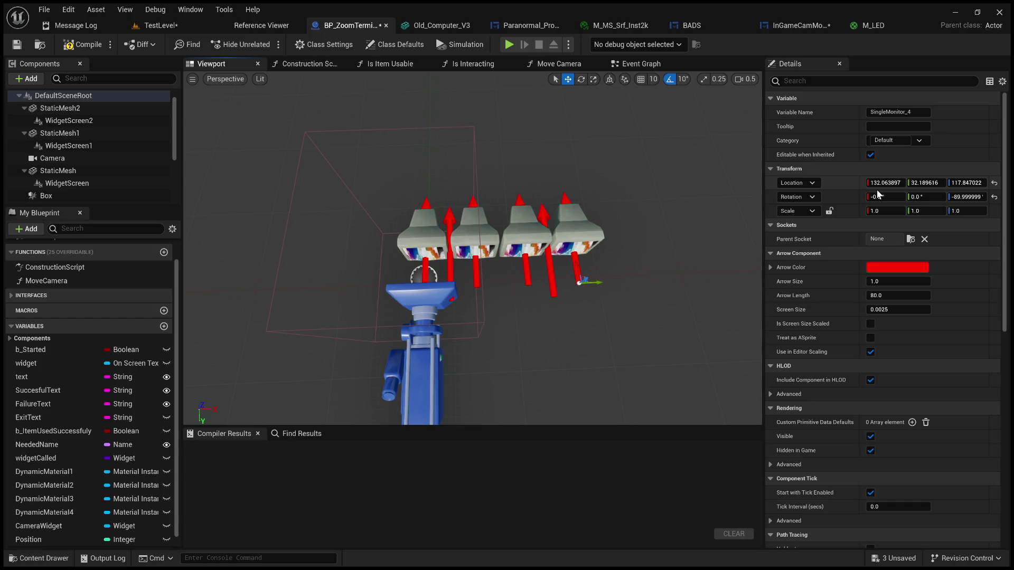
click(893, 184)
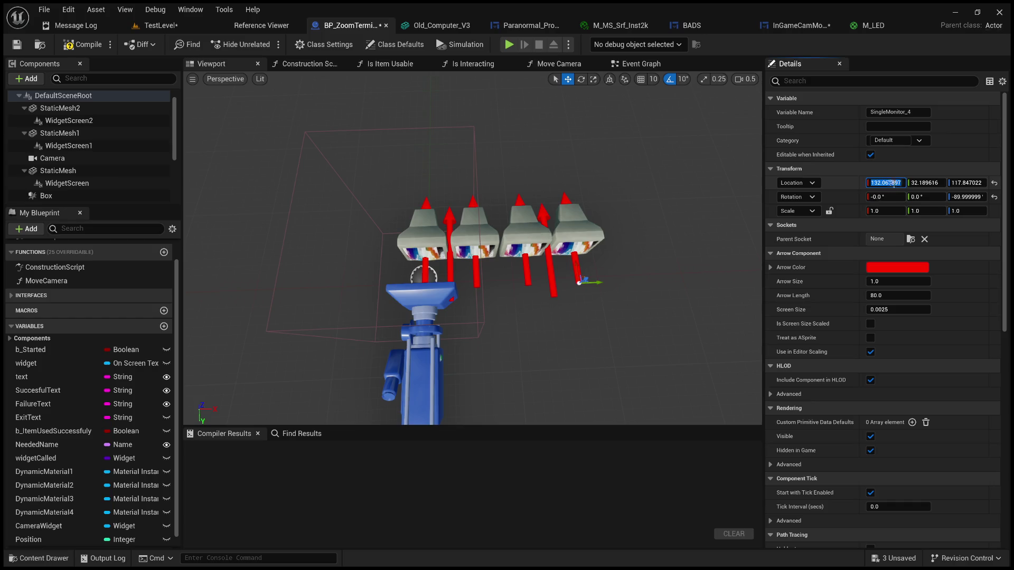
click(436, 376)
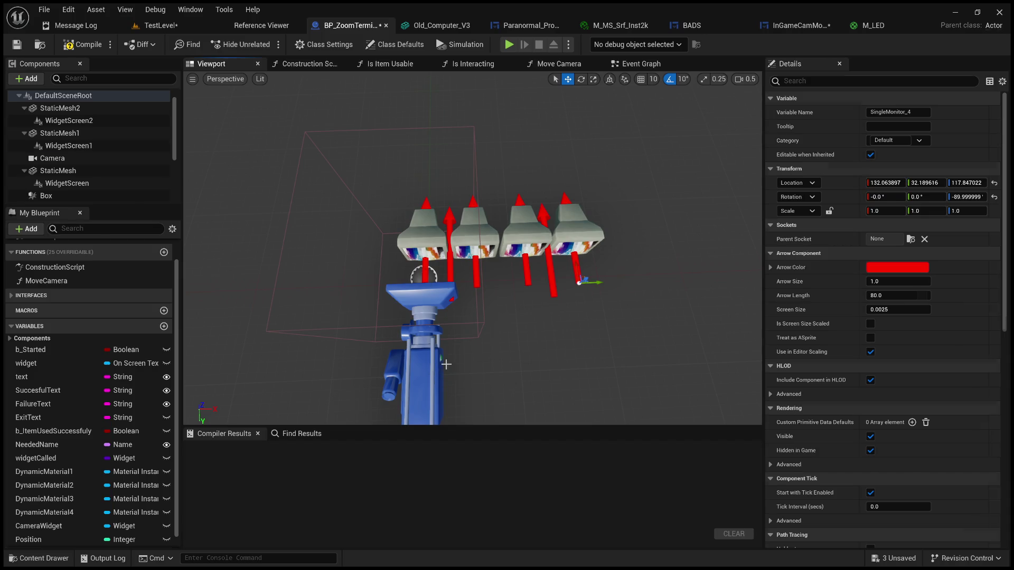
click(895, 183)
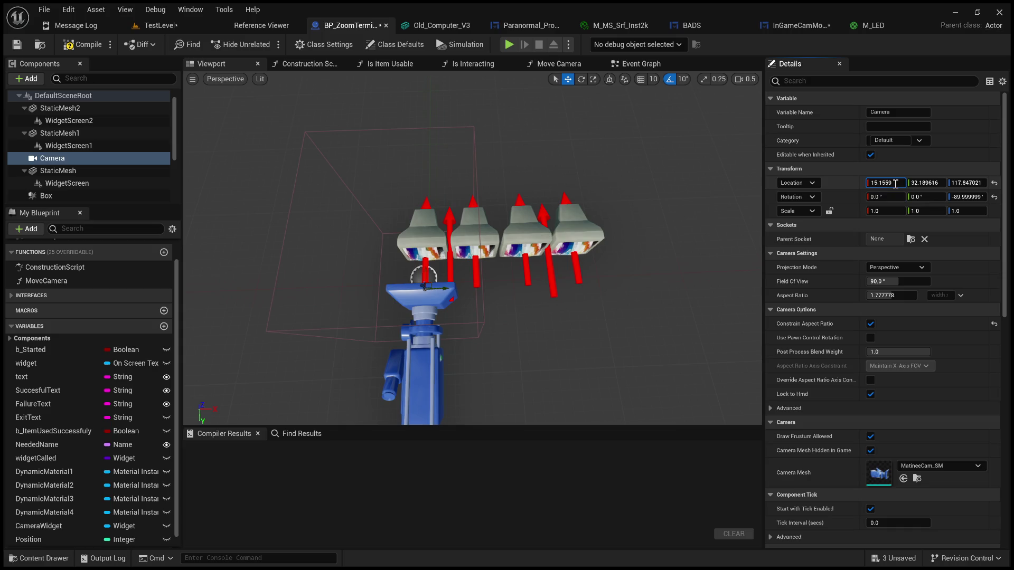
text(+)
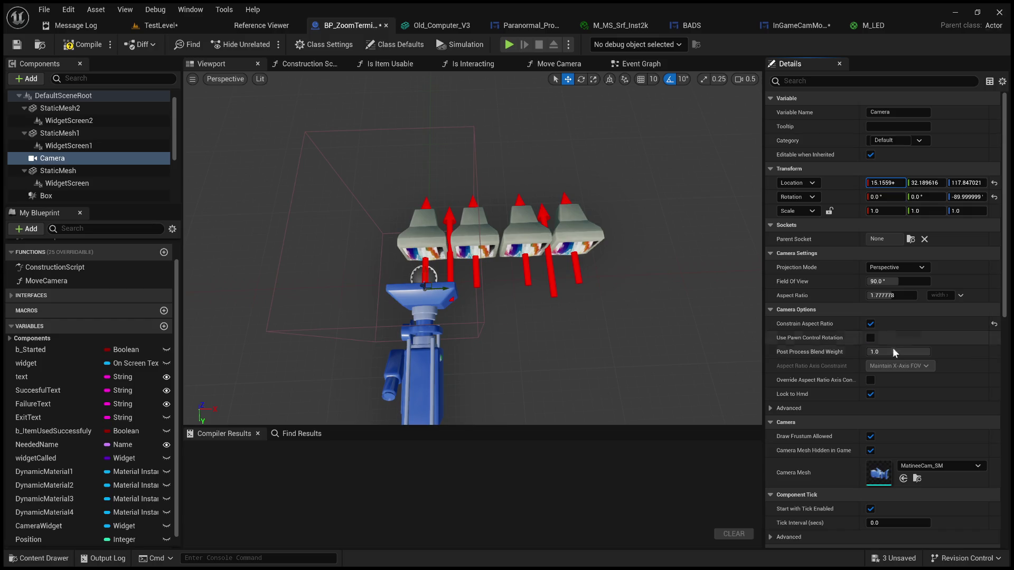
key(ctrl+v)
key(Return)
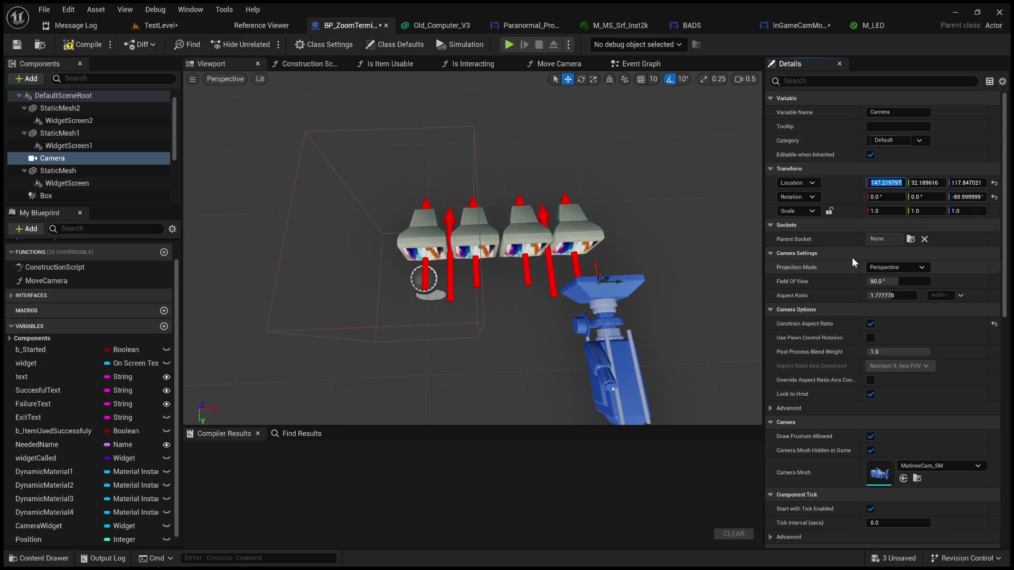
Step: Set the camera's Location X to exactly 73.609898 and compile BP_ZoomTerminal
click(900, 182)
key(Return)
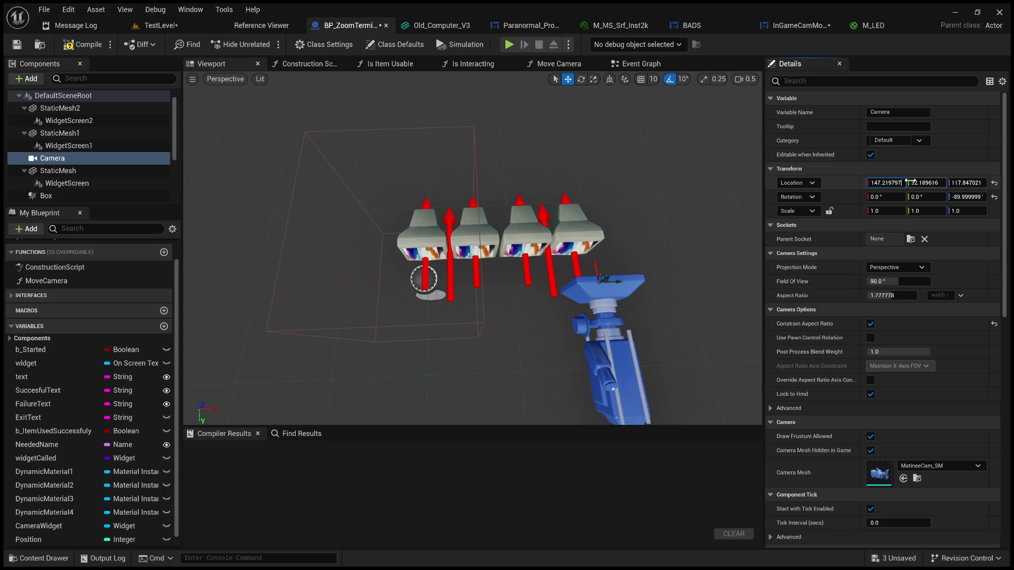
text(73.609898)
key(Return)
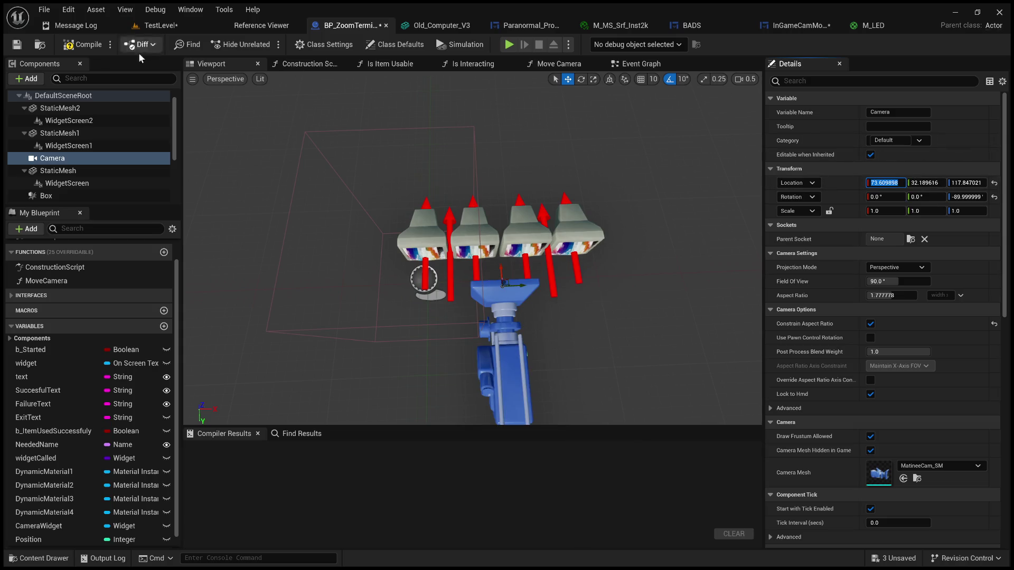
click(82, 44)
click(183, 26)
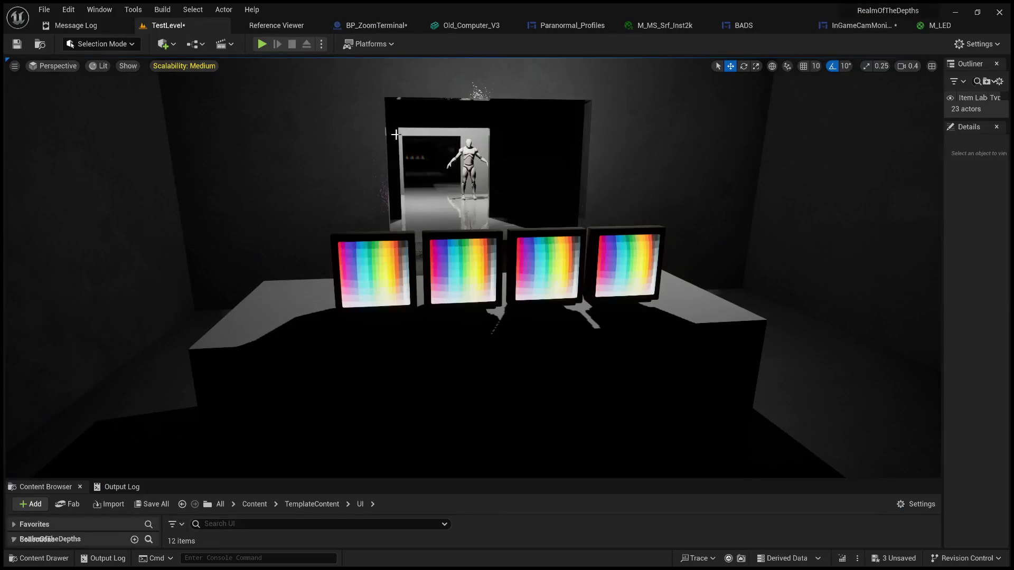
Step: Check the terminal actor in TestLevel, then drag the blueprint camera along Y to 82.857312 and recompile
mouse_move(292, 67)
mouse_down()
mouse_move(371, 126)
mouse_move(261, 89)
mouse_up()
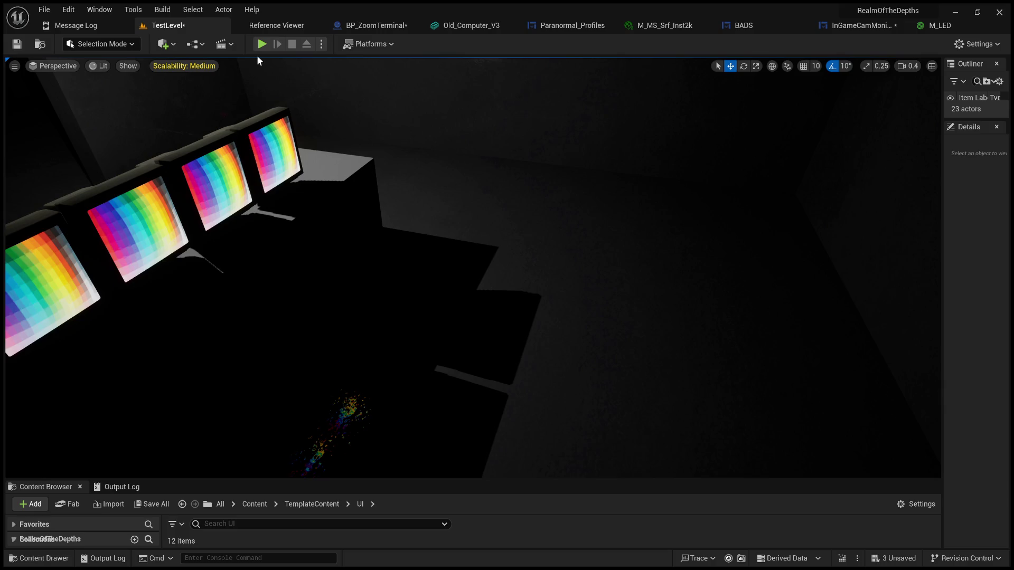
click(407, 203)
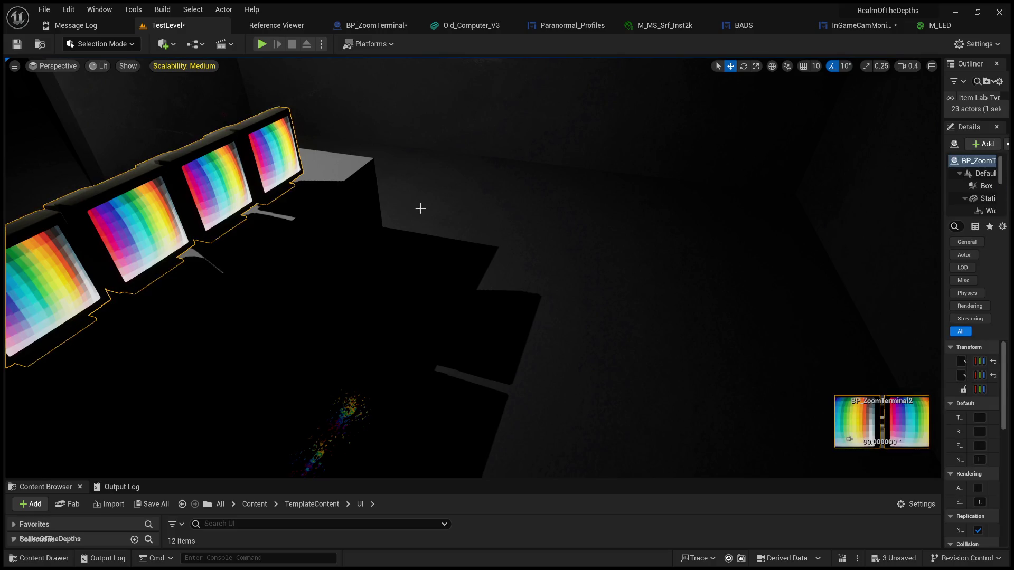
scroll(423, 209, down, 4)
scroll(443, 207, up, 1)
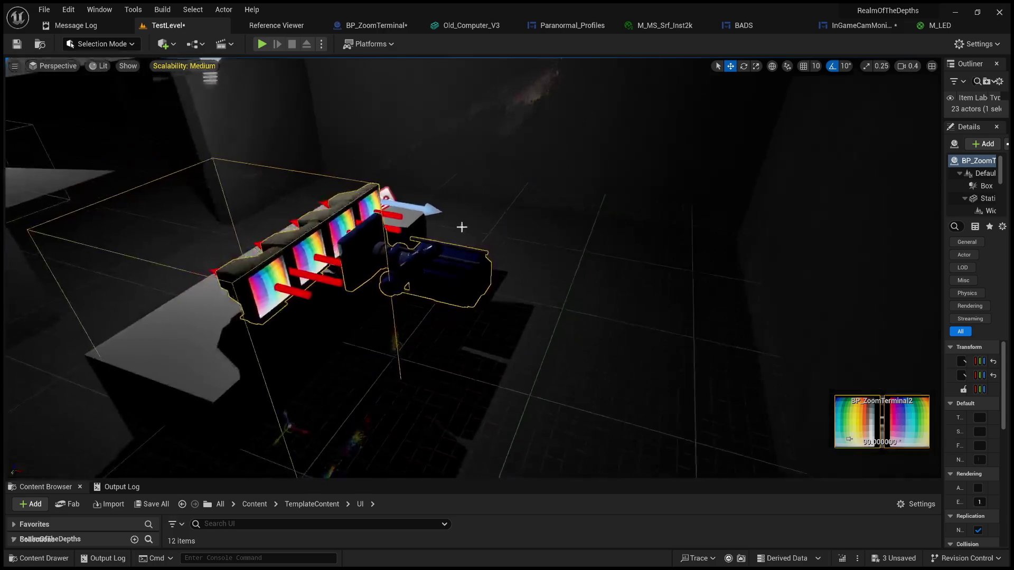
click(379, 23)
mouse_move(474, 338)
mouse_down()
mouse_move(410, 311)
mouse_move(455, 298)
mouse_up()
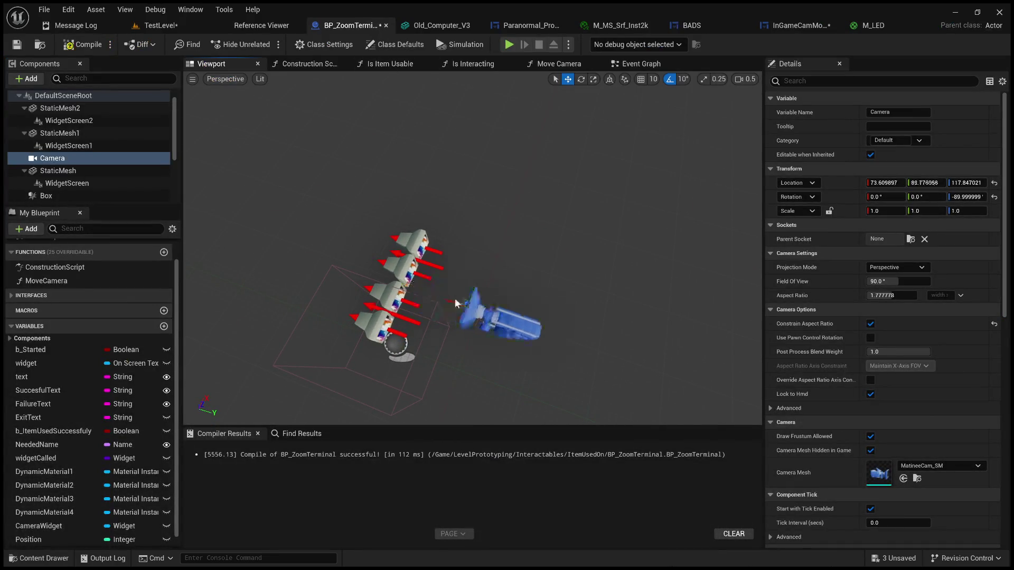
click(98, 46)
click(144, 24)
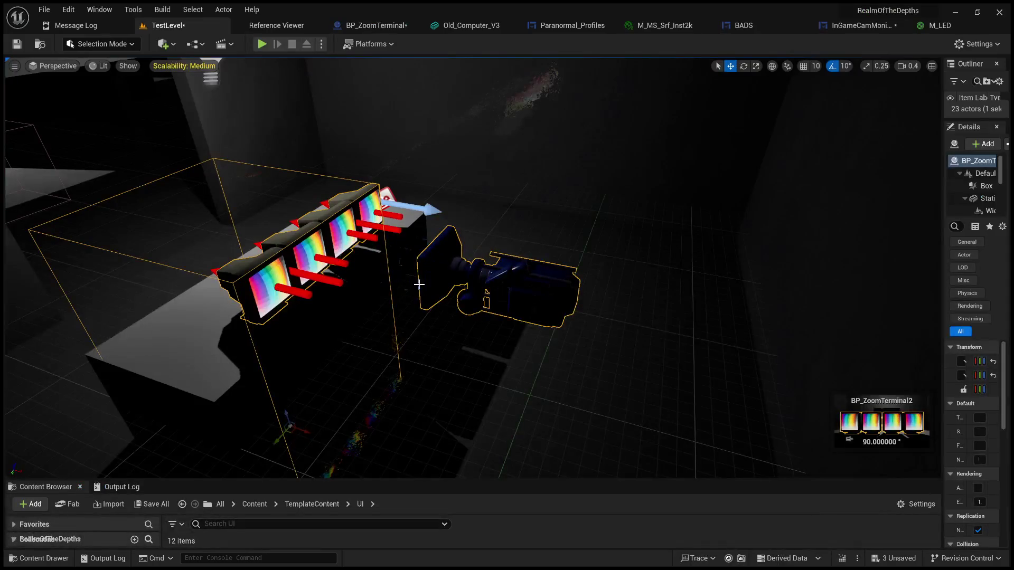
click(376, 25)
drag(447, 306, 441, 301)
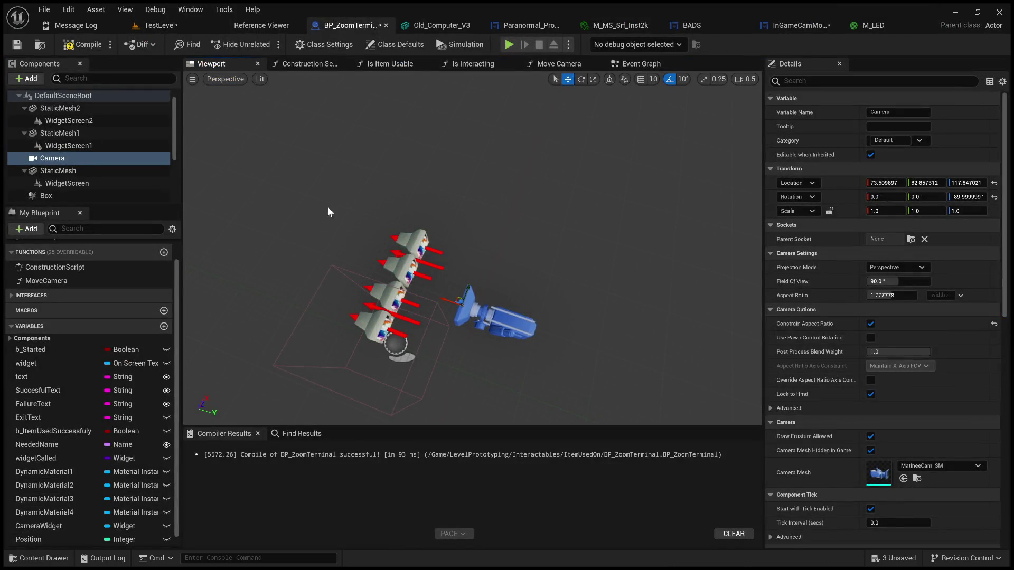
Step: Recompile, compare with TestLevel, and nudge the camera along Y to 79.483583
click(73, 47)
click(159, 26)
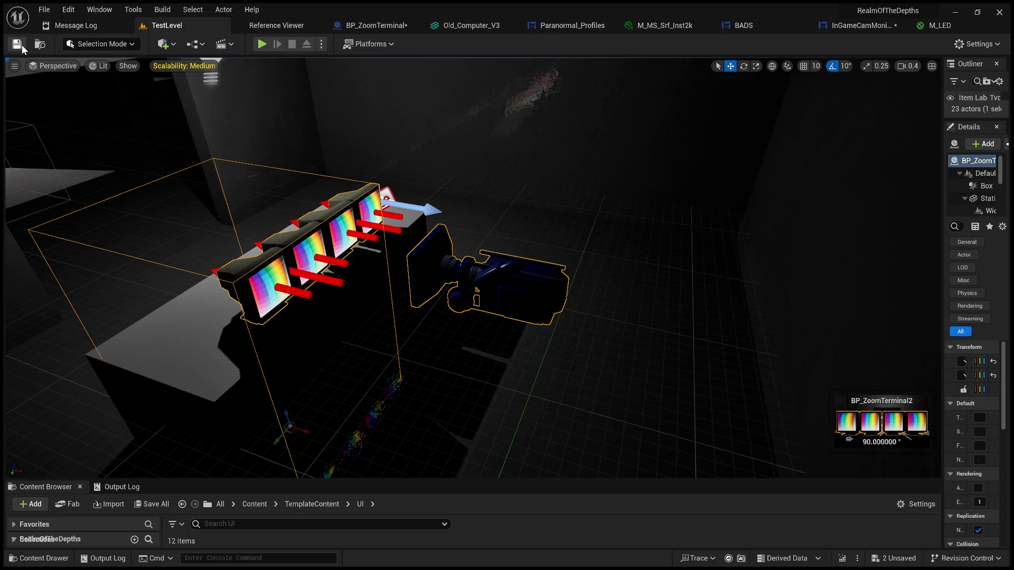
click(364, 25)
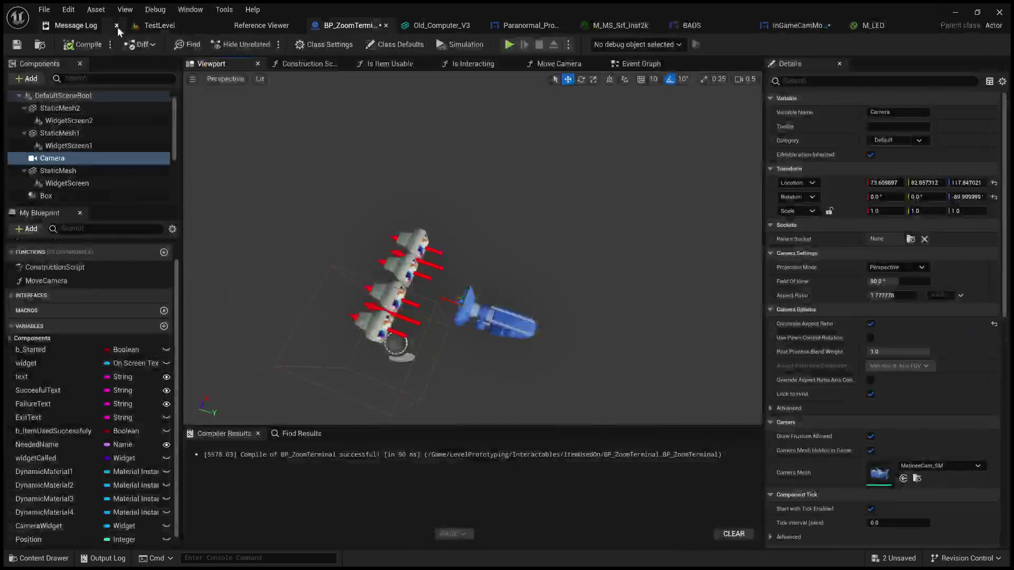
click(159, 26)
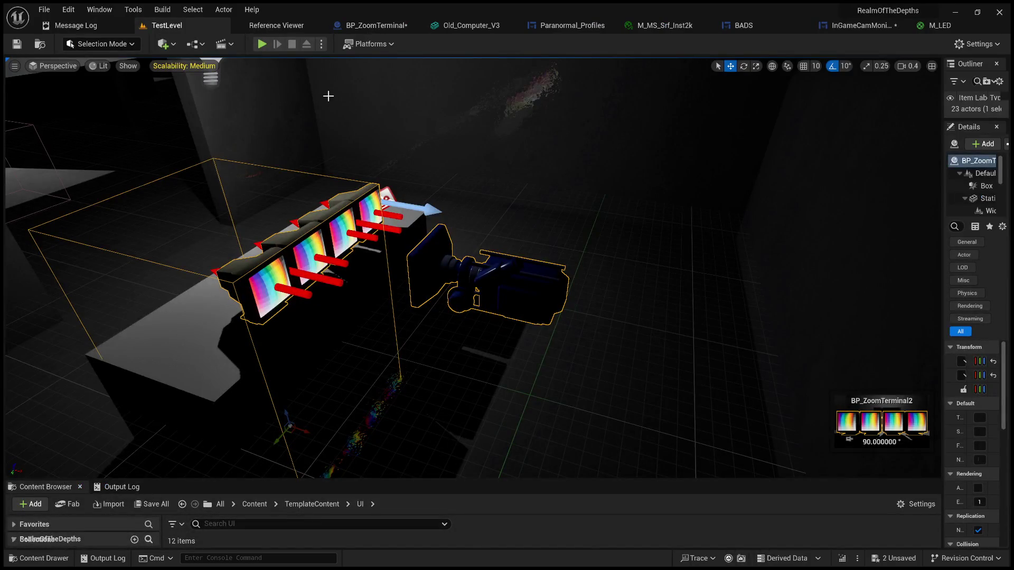
click(357, 27)
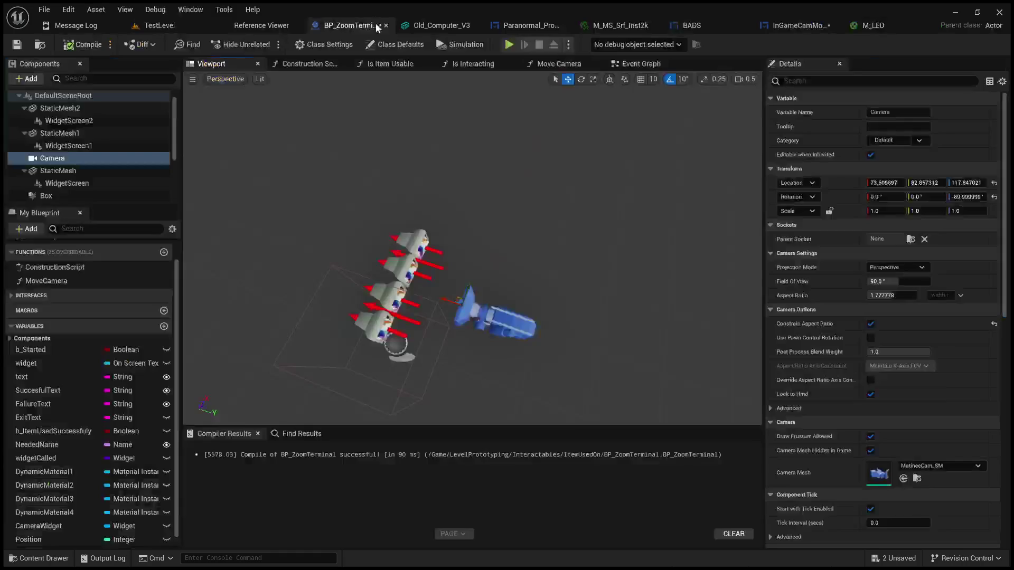
drag(445, 300, 442, 300)
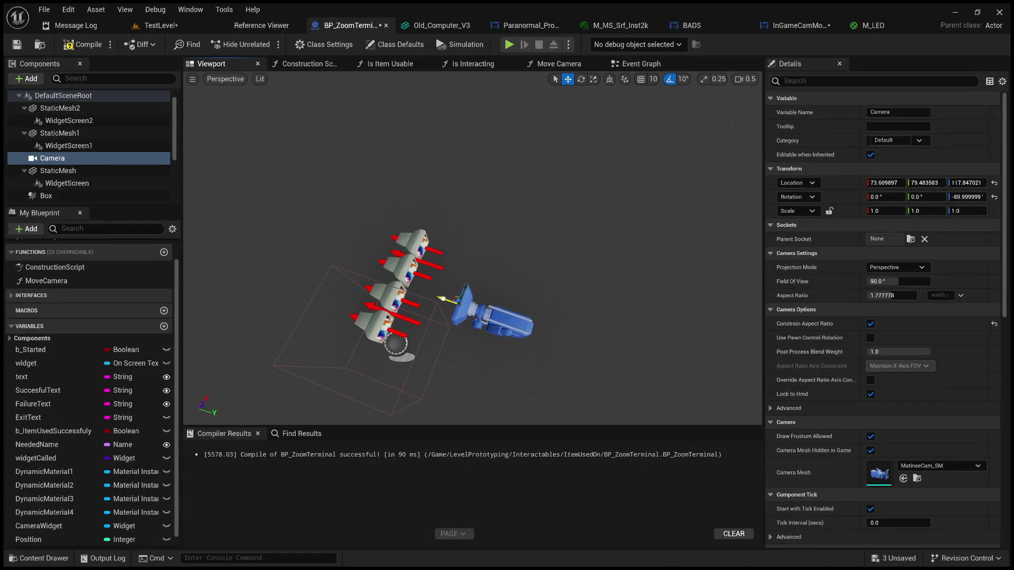
click(161, 25)
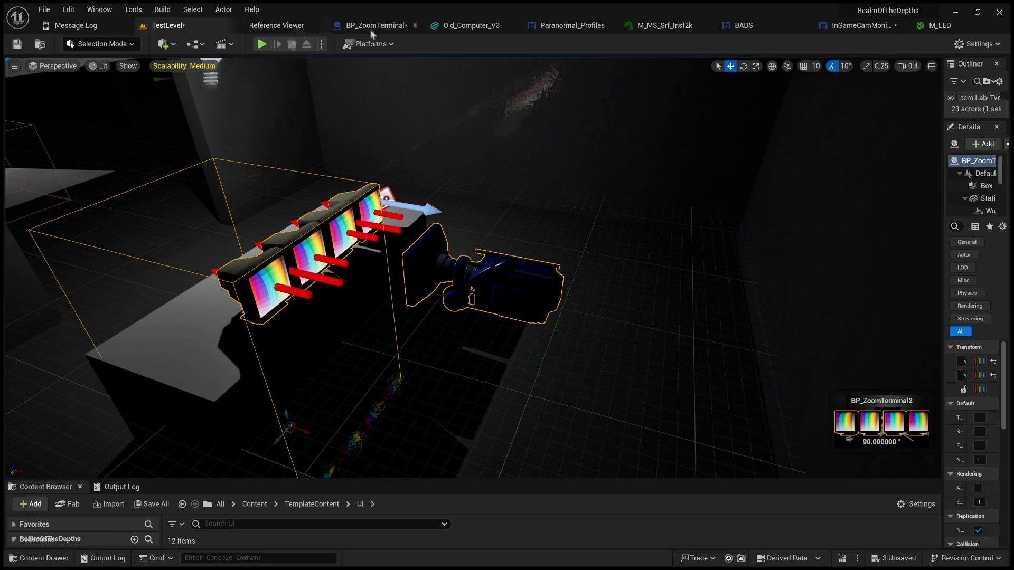
click(394, 24)
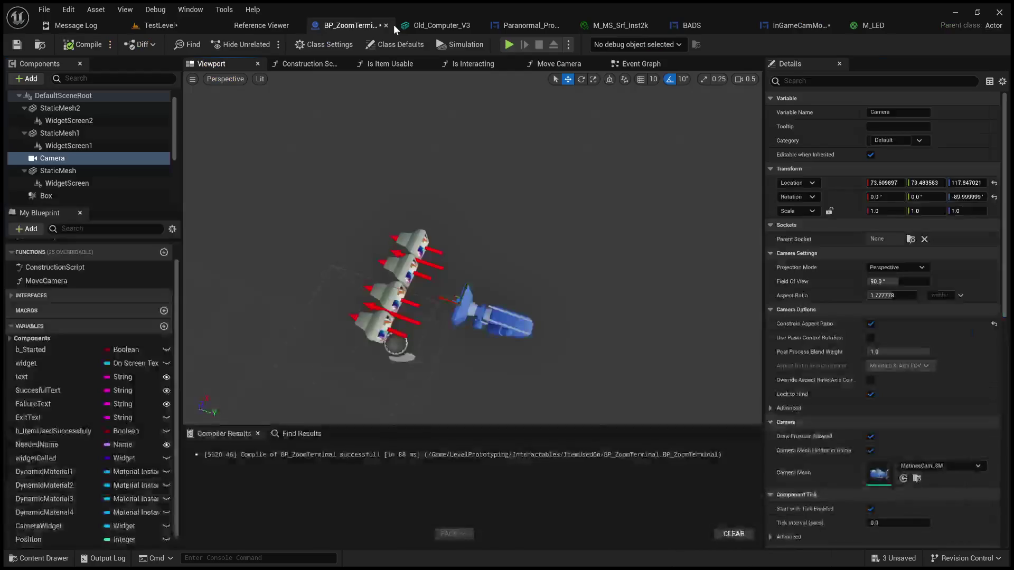
Step: Add an Arrow component under the Camera and name it ScreenAll
click(27, 78)
text(arrow)
key(Return)
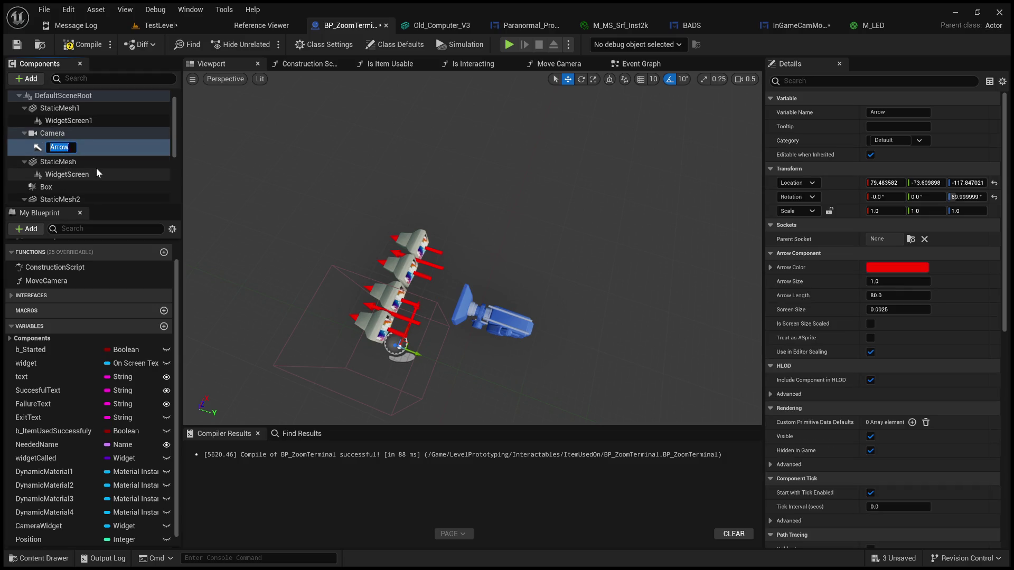
text(ScreenA)
text(ll)
key(Return)
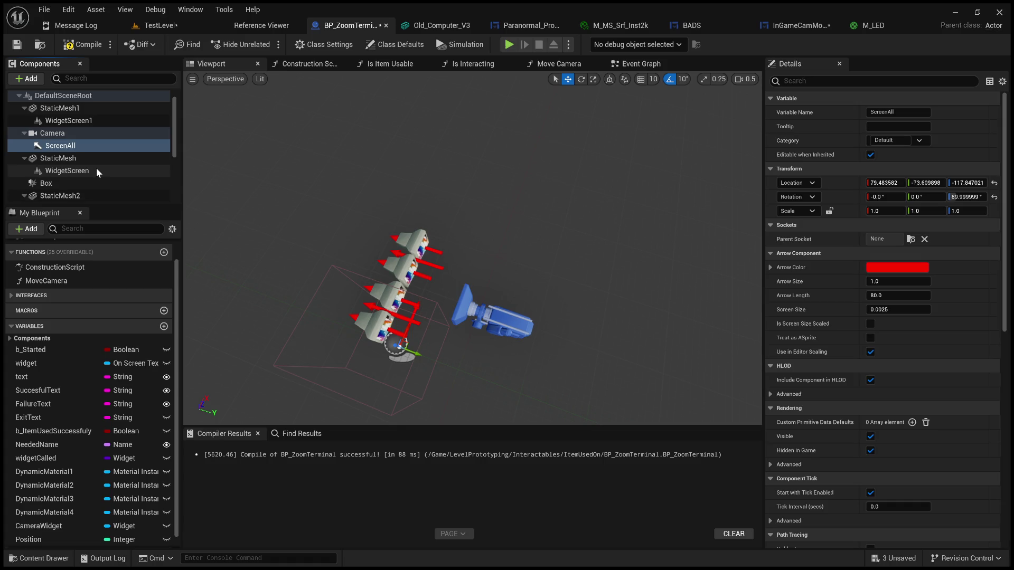
Step: Set the ScreenAll arrow's location to 0, 0, 0
click(884, 183)
text(0)
key(Tab)
text(0)
key(Tab)
text(0)
key(Return)
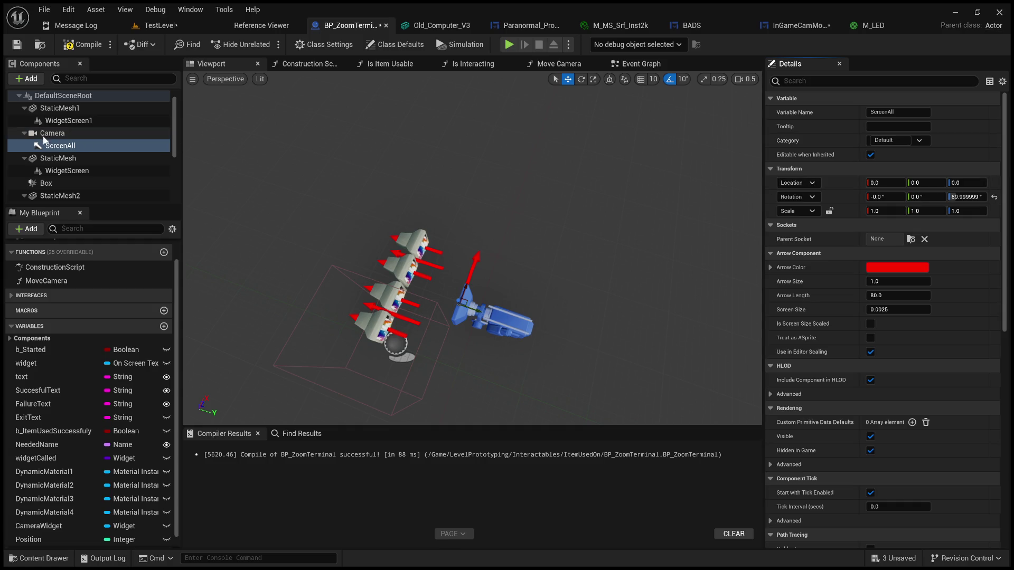
Step: Try setting the camera's Rotation Z to 0, then undo that change
click(55, 149)
scroll(56, 151, up, 1)
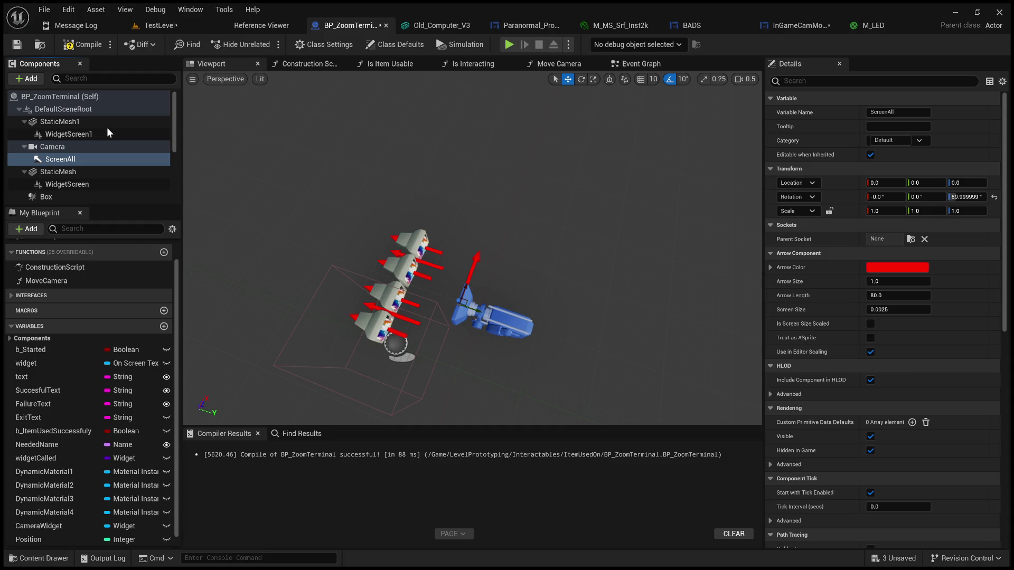
key(ctrl+z)
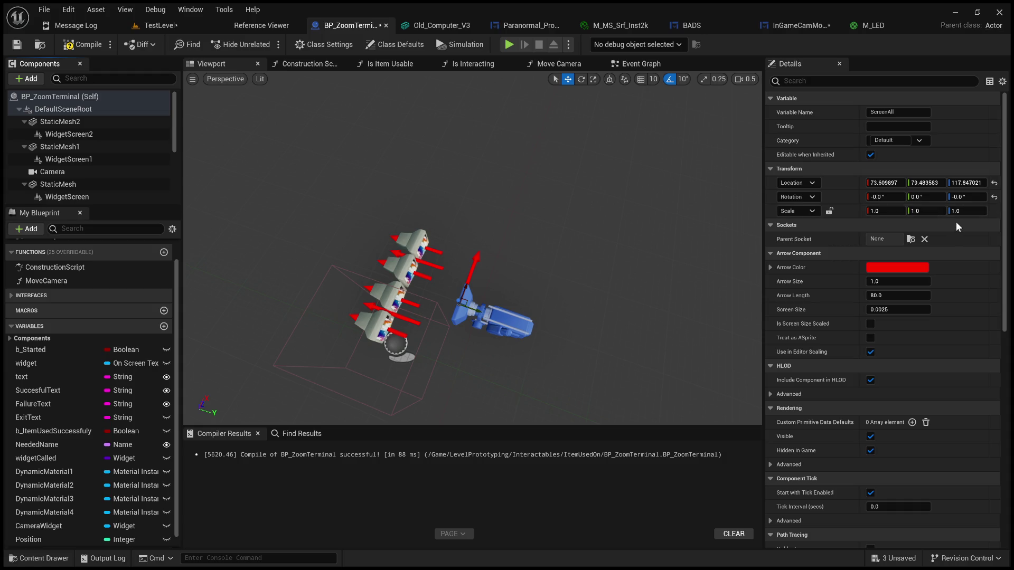
key(ctrl+y)
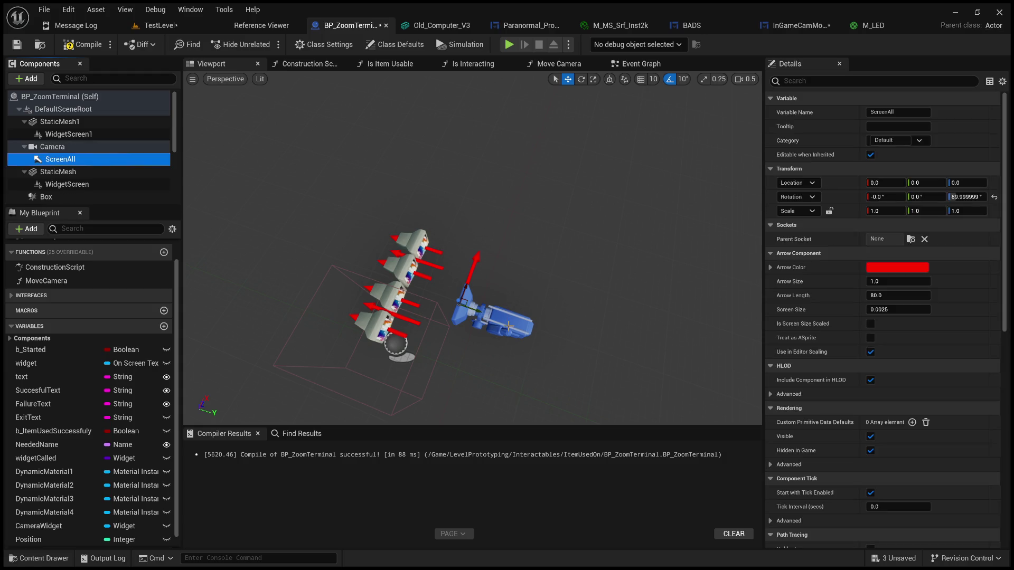
click(506, 325)
click(971, 197)
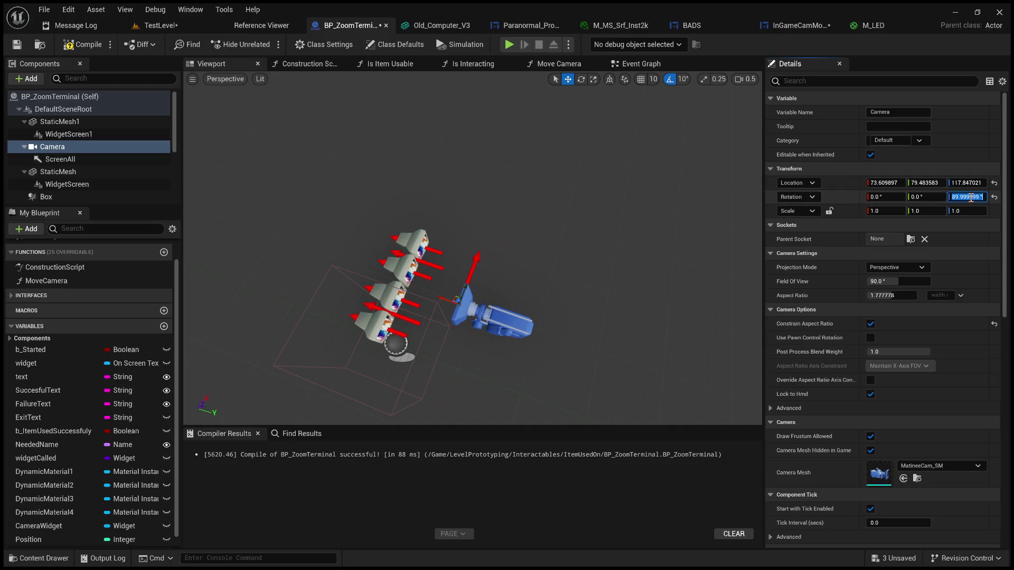
text(0)
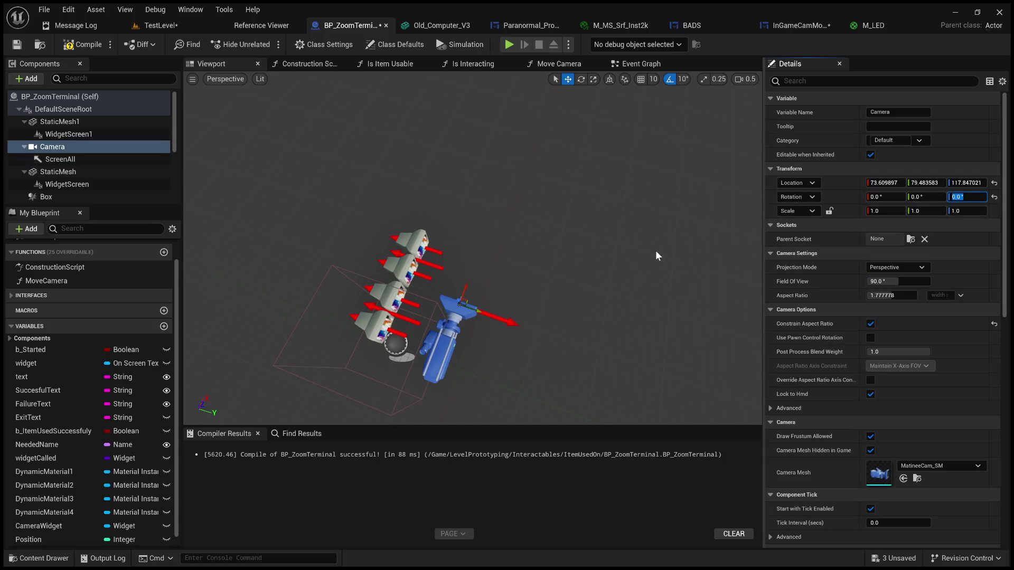
key(Return)
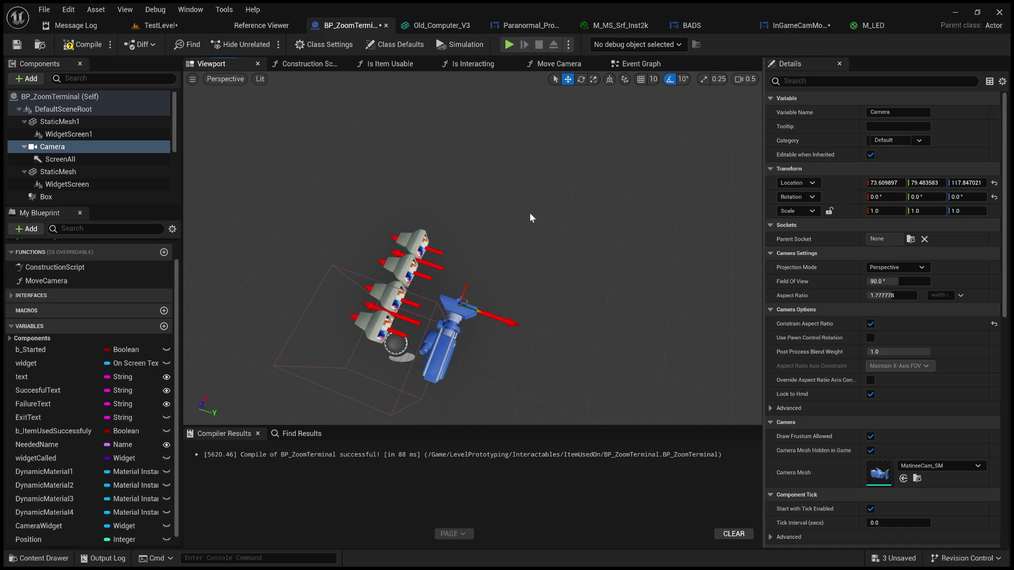
key(ctrl+z)
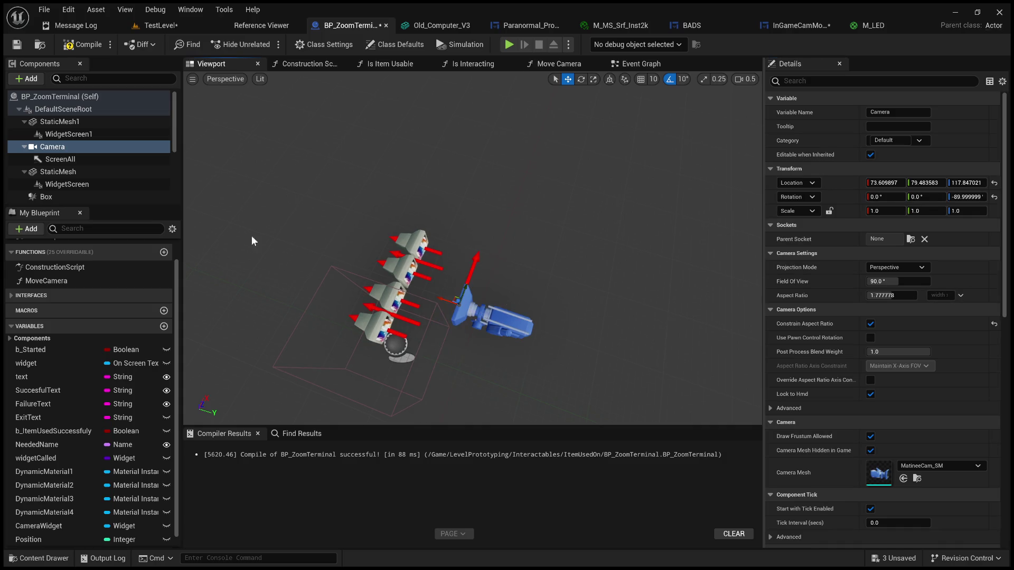
Step: Set the ScreenAll arrow's Rotation Z to 0
click(60, 159)
click(961, 197)
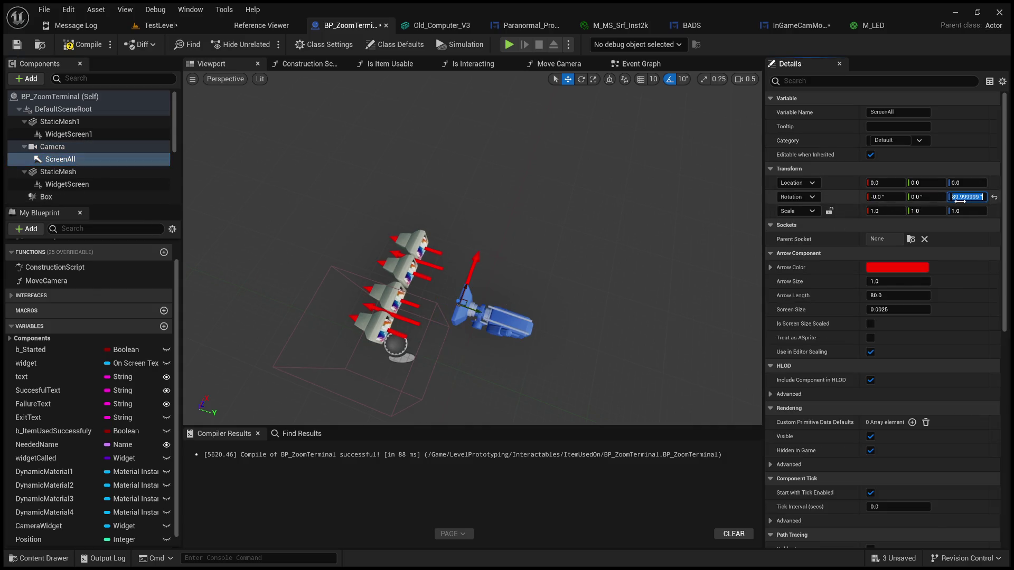
text(0)
key(Return)
click(84, 160)
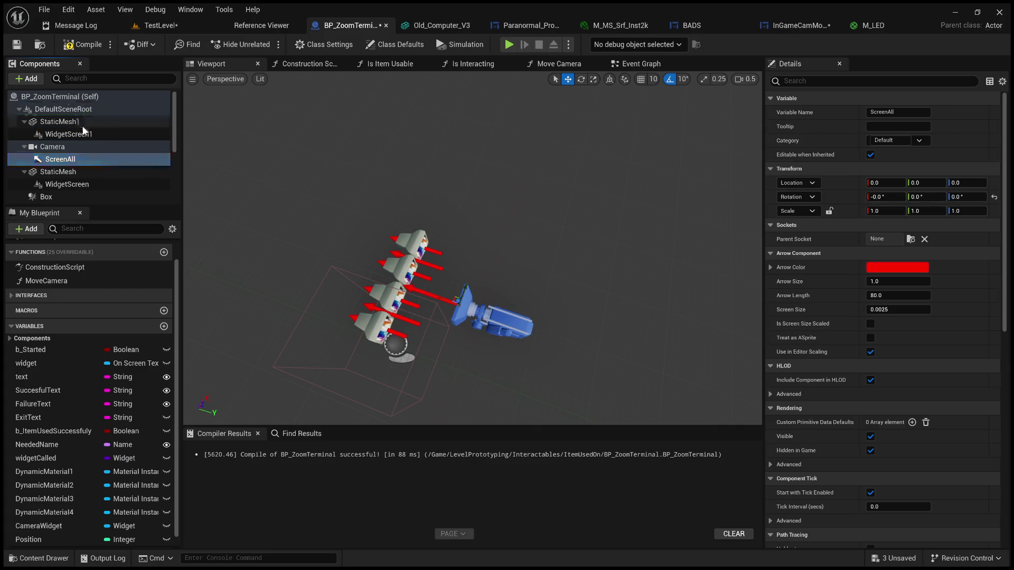
Step: Move ScreenAll out from under the Camera to the root, then focus the view on the camera
drag(60, 159, 107, 135)
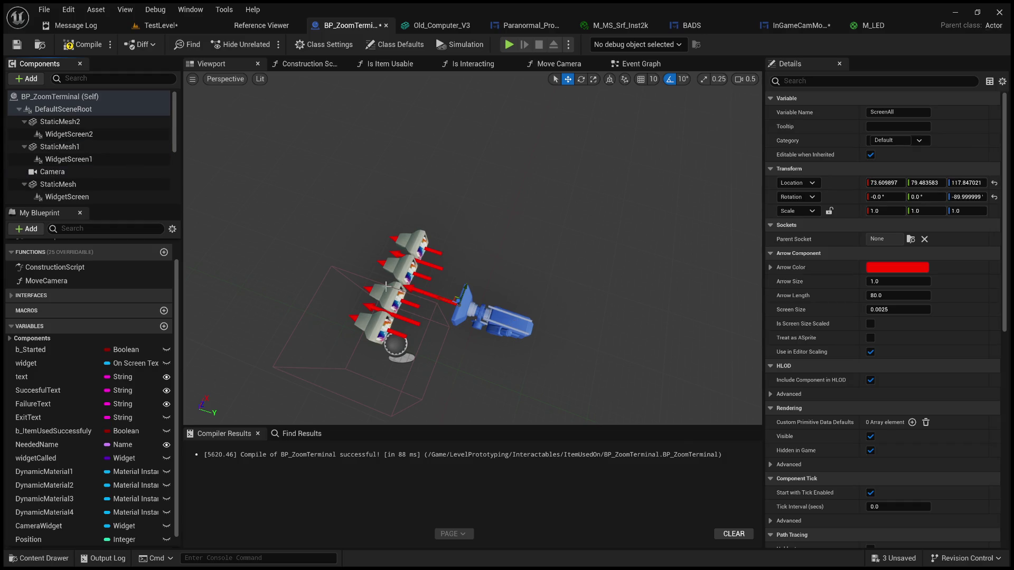
scroll(126, 172, down, 2)
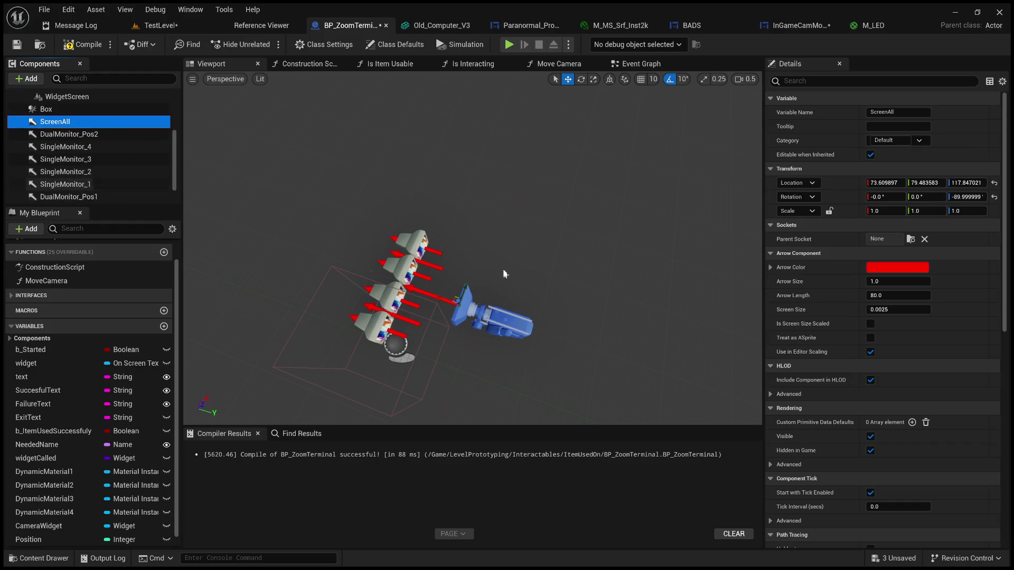
click(400, 333)
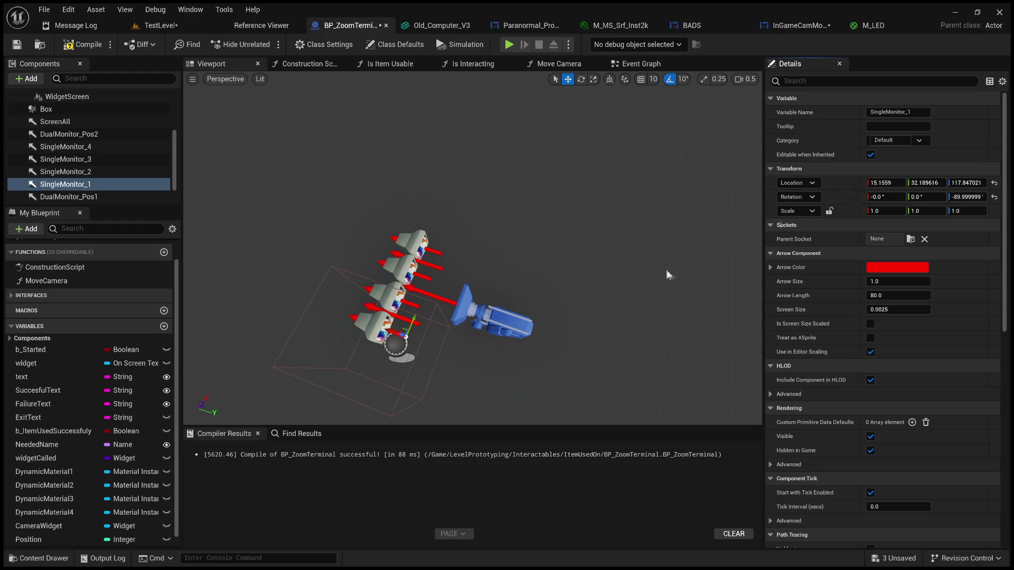
click(509, 322)
key(f)
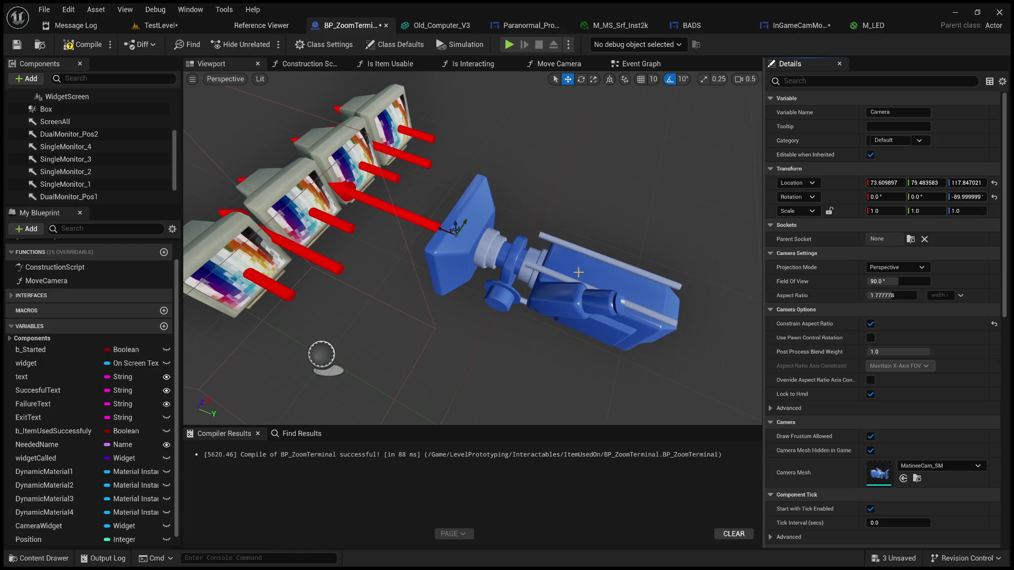
Step: Look over the camera and arrows near the monitors, then compile BP_ZoomTerminal
mouse_move(599, 267)
mouse_down()
mouse_move(454, 283)
mouse_move(380, 355)
mouse_move(437, 413)
mouse_up()
scroll(473, 248, down, 10)
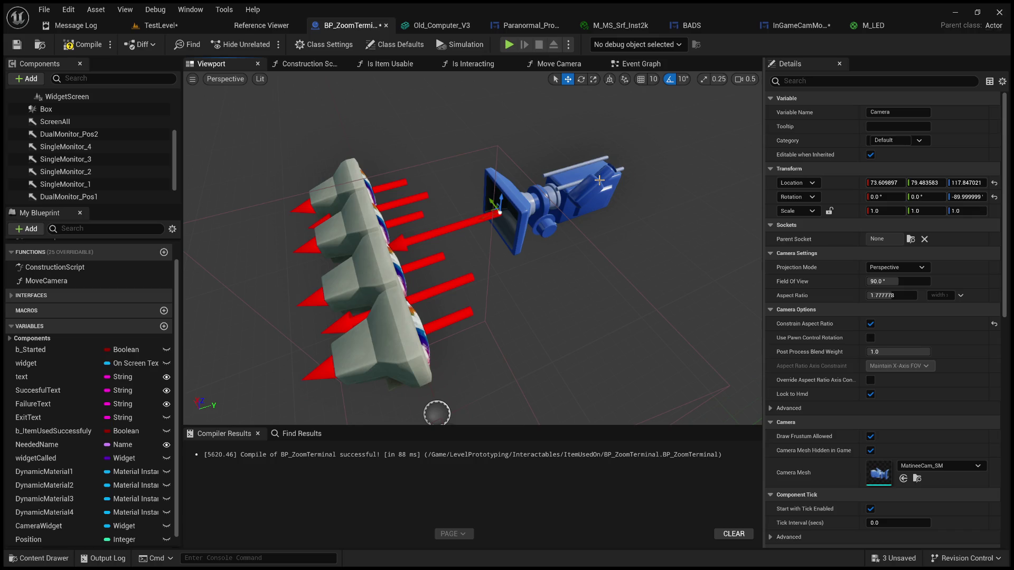
click(83, 44)
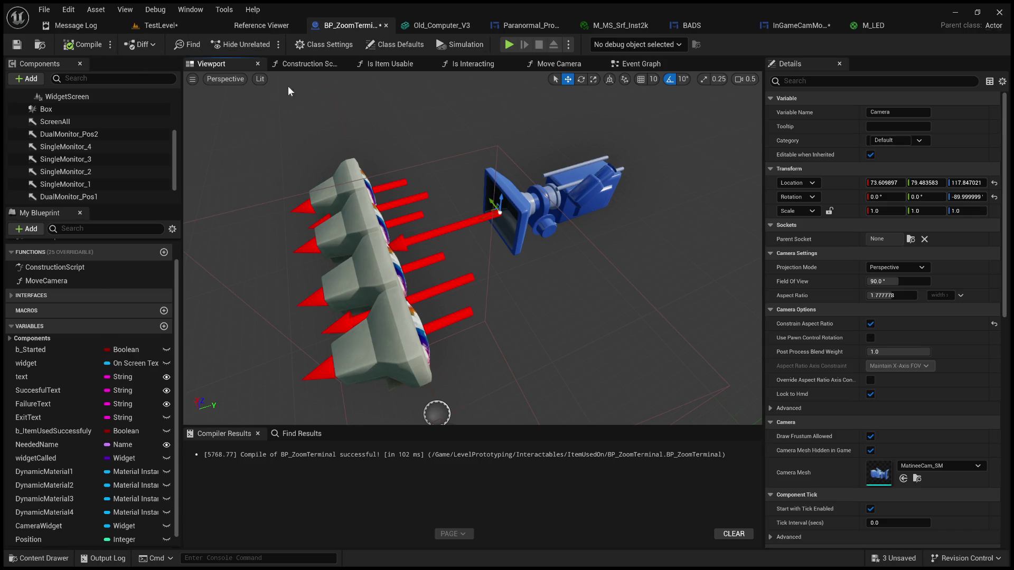
Step: Browse the Event Graph to review the pointer key event nodes
click(637, 64)
scroll(664, 120, down, 3)
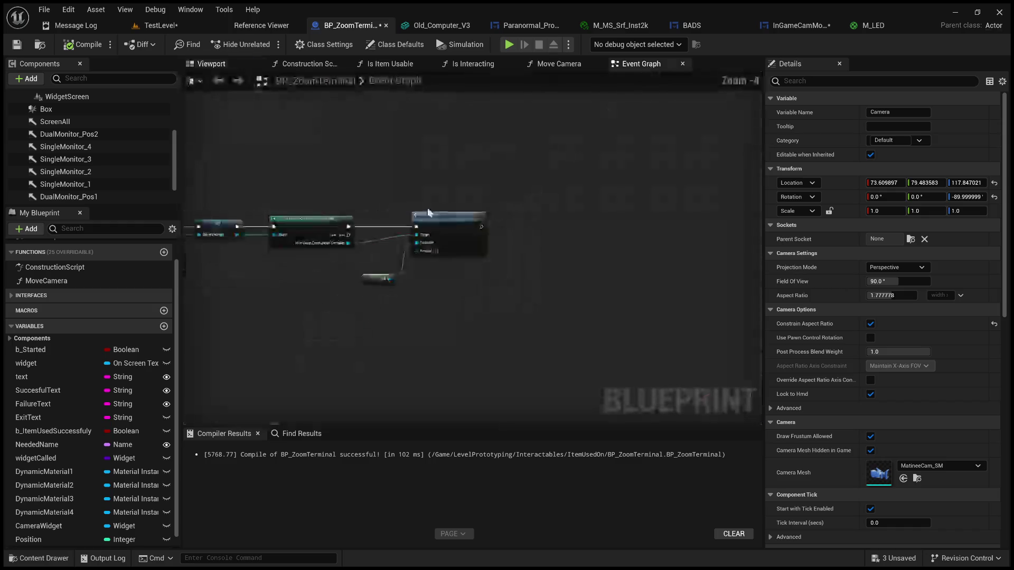
scroll(664, 121, down, 1)
mouse_move(665, 121)
mouse_down()
mouse_move(453, 226)
mouse_move(543, 220)
mouse_move(421, 226)
mouse_move(625, 216)
mouse_up()
scroll(388, 265, up, 4)
mouse_move(523, 417)
mouse_down()
mouse_move(485, 330)
mouse_move(518, 165)
mouse_move(380, 248)
mouse_move(385, 302)
mouse_move(442, 284)
mouse_move(190, 267)
mouse_move(261, 169)
mouse_up()
scroll(483, 326, down, 2)
scroll(399, 232, up, 1)
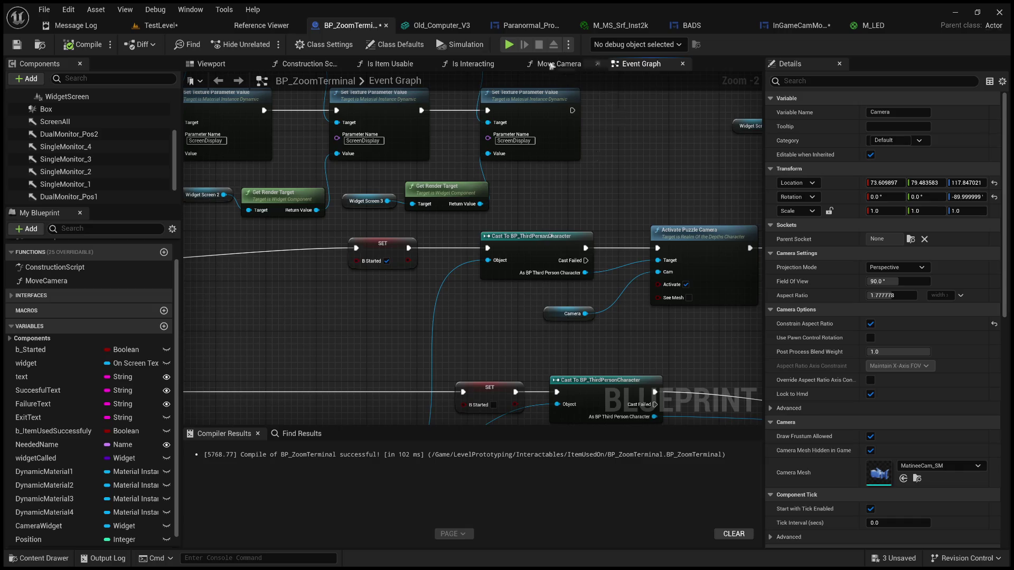
Step: In Move Camera, duplicate a Set Relative Location node below the others and add a ScreenAll reference
click(559, 64)
scroll(486, 271, up, 4)
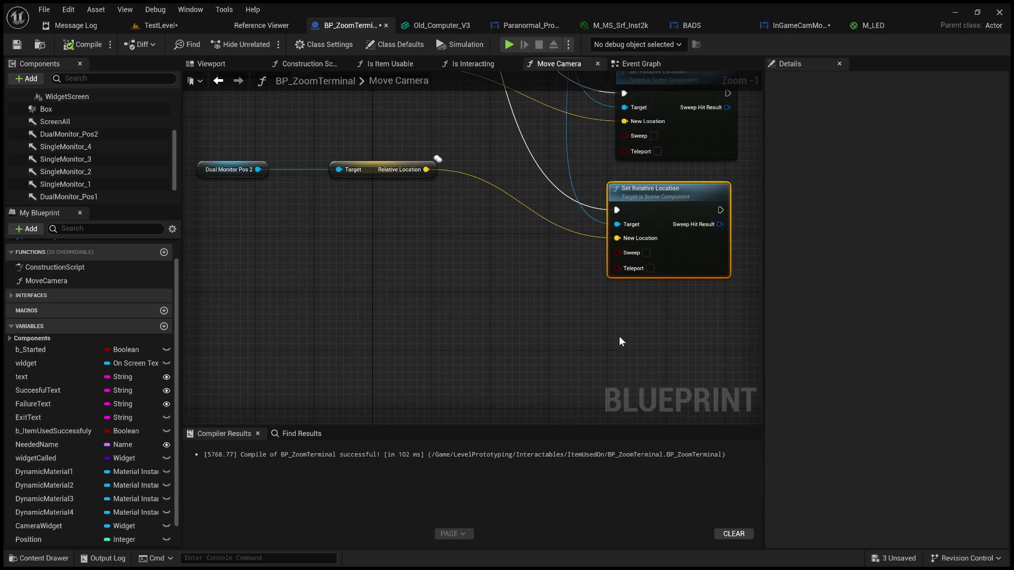
key(ctrl+d)
drag(682, 363, 660, 311)
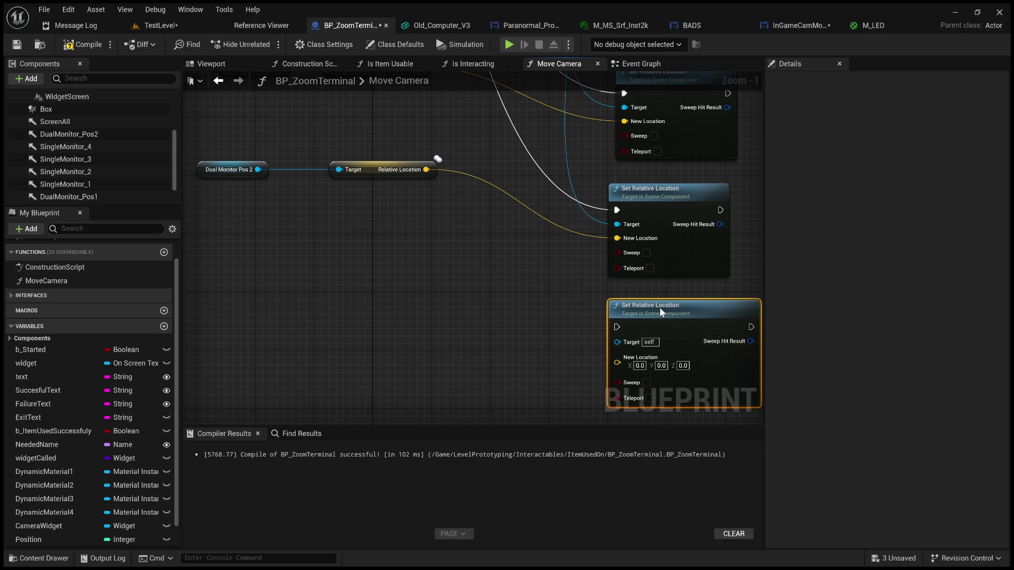
scroll(522, 277, down, 1)
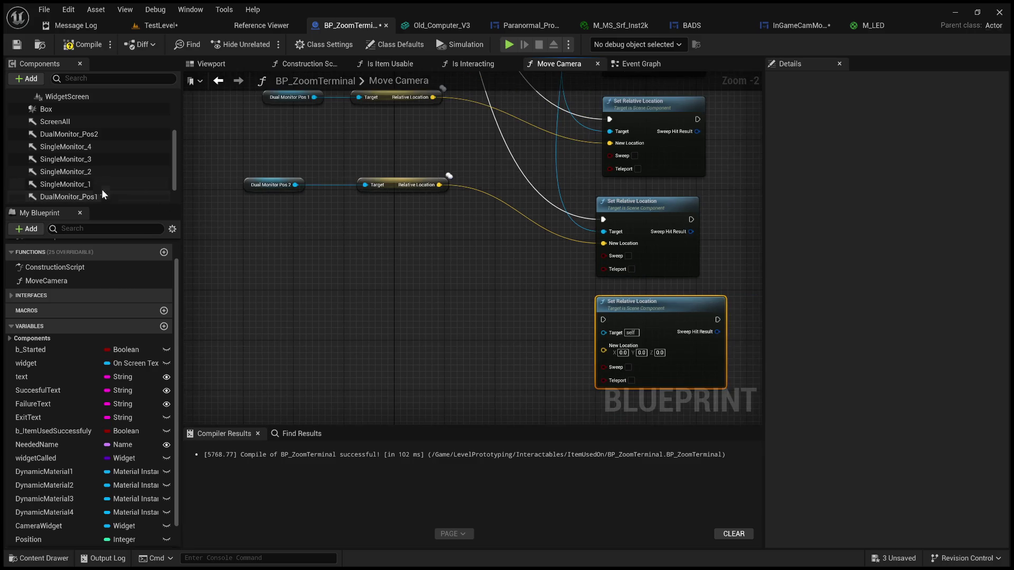
drag(58, 121, 256, 301)
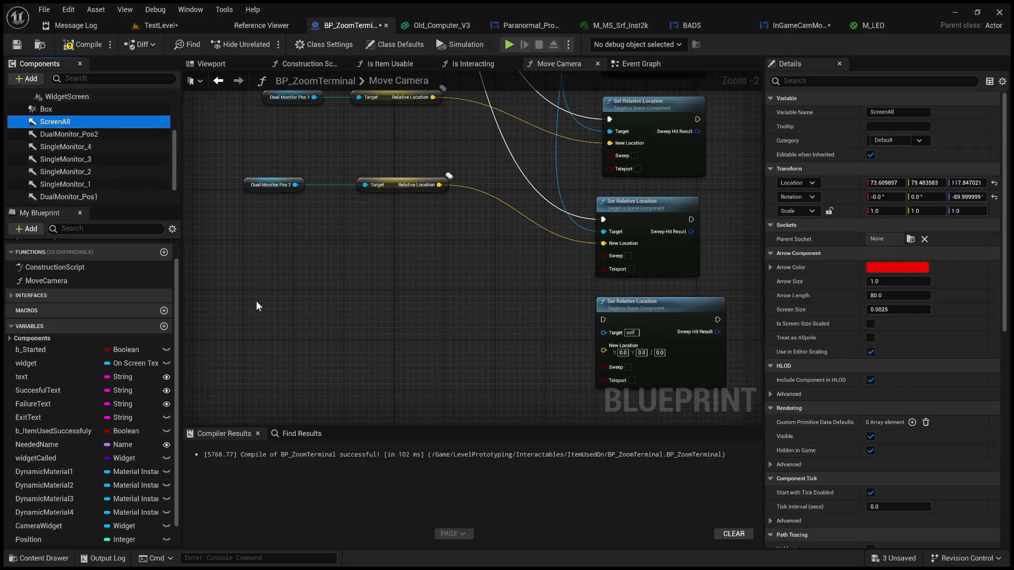
Step: Duplicate the Dual Monitor Pos 2 Relative Location getter and wire ScreenAll into its Target
click(388, 185)
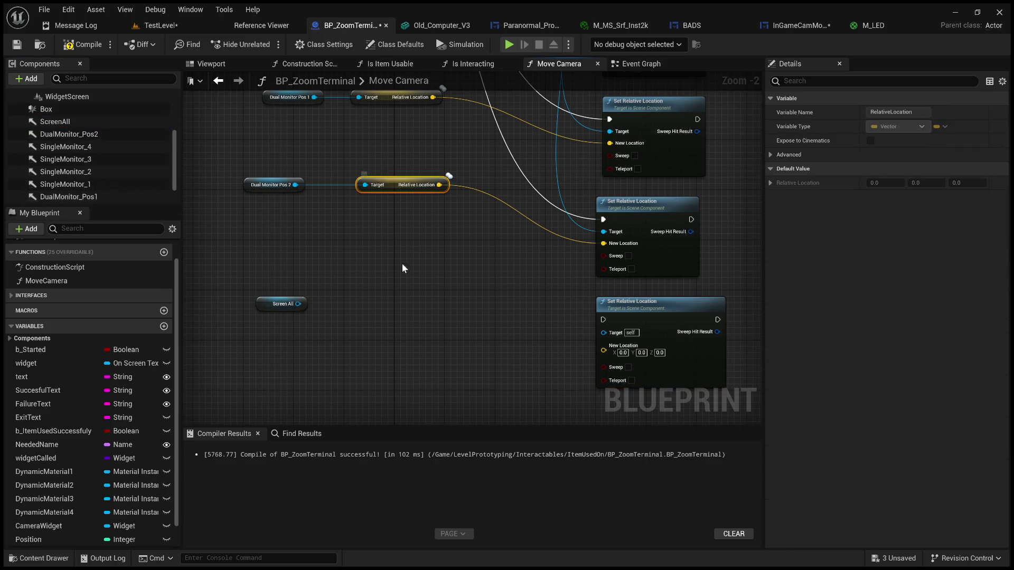
key(ctrl+d)
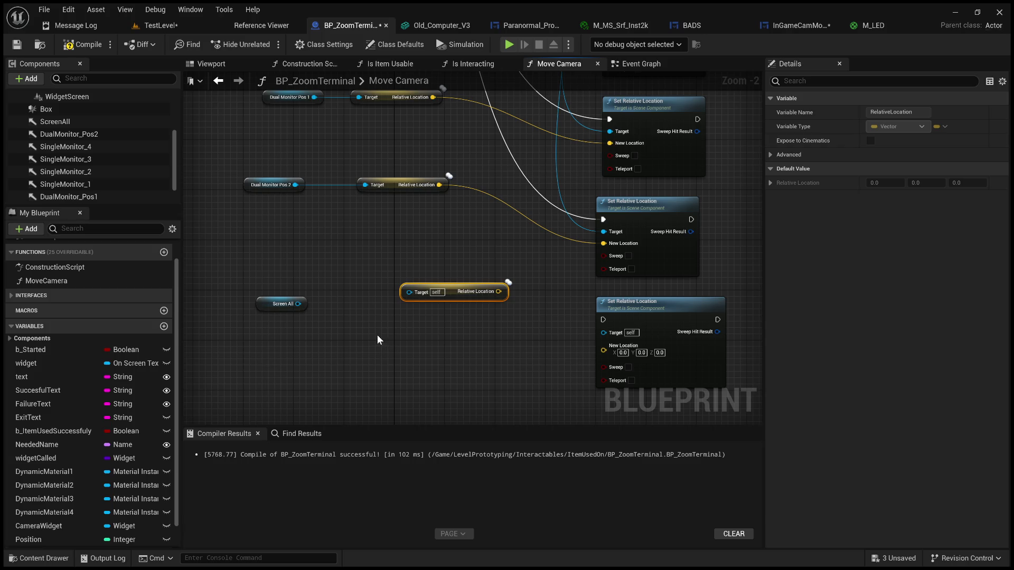
mouse_move(298, 303)
mouse_down()
mouse_move(411, 292)
mouse_move(432, 306)
mouse_move(404, 309)
mouse_move(602, 351)
mouse_up()
click(512, 298)
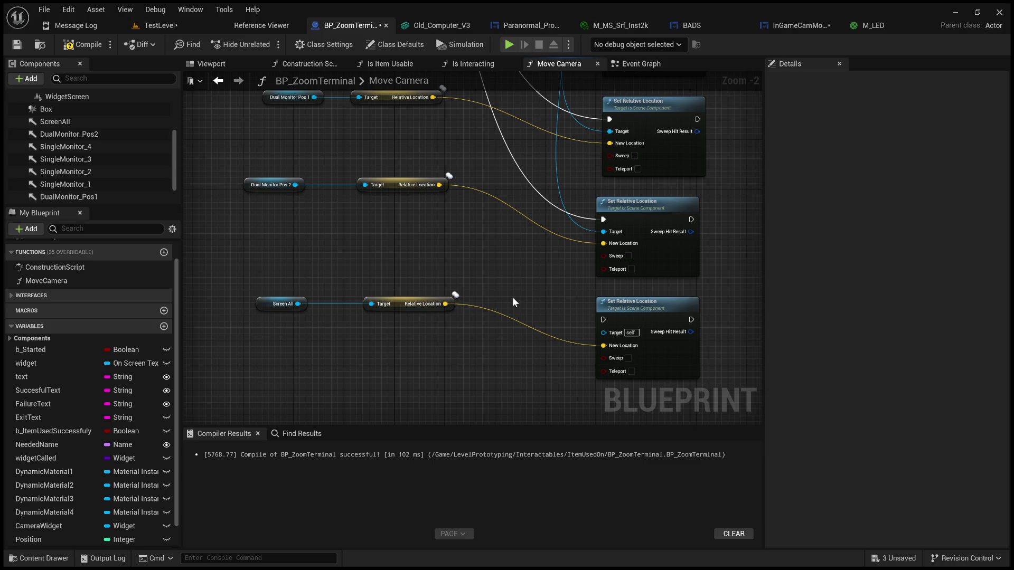
scroll(551, 260, down, 6)
scroll(547, 285, up, 5)
mouse_move(570, 214)
mouse_down()
mouse_move(520, 359)
mouse_move(546, 353)
mouse_move(550, 423)
mouse_move(575, 340)
mouse_up()
scroll(548, 380, down, 4)
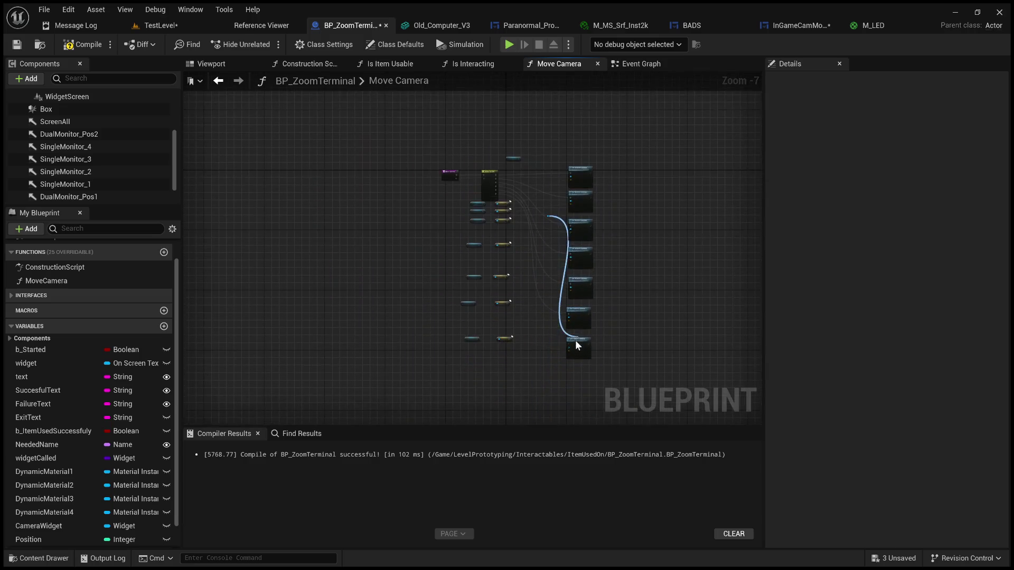
Step: Select the Switch on Int node in Move Camera and compile the blueprint
scroll(575, 340, up, 4)
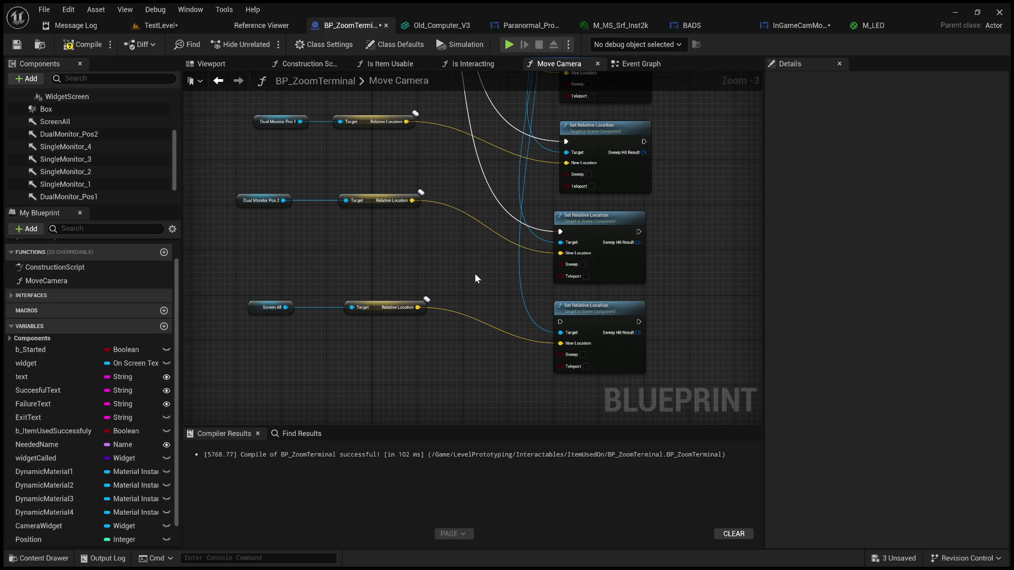
drag(496, 271, 488, 511)
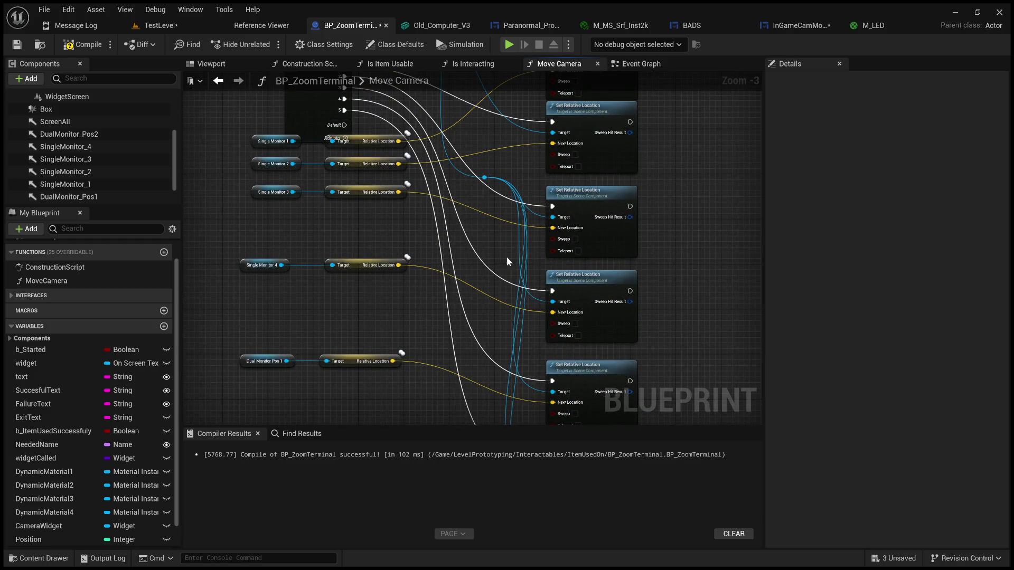
drag(496, 226, 523, 285)
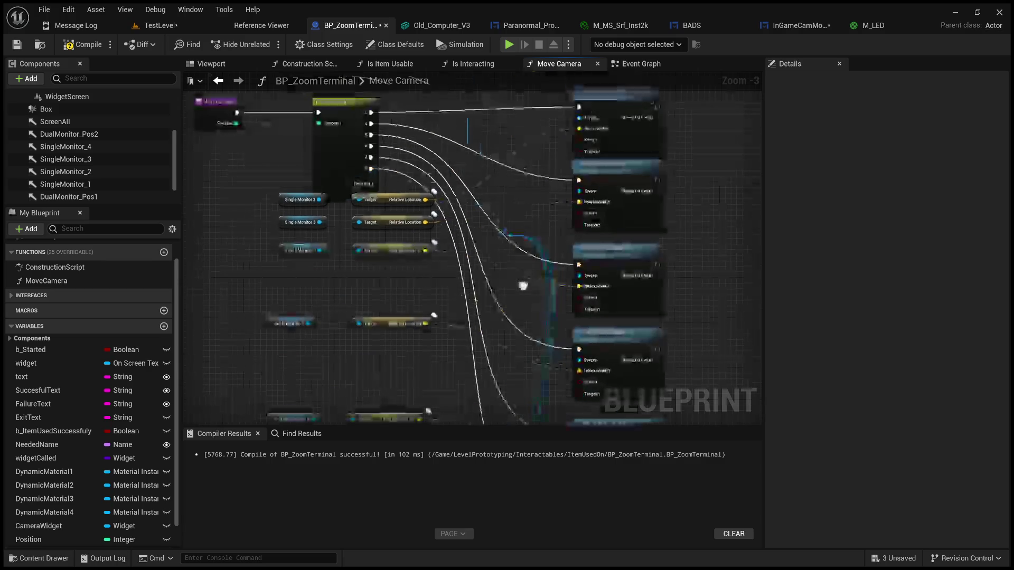
click(343, 146)
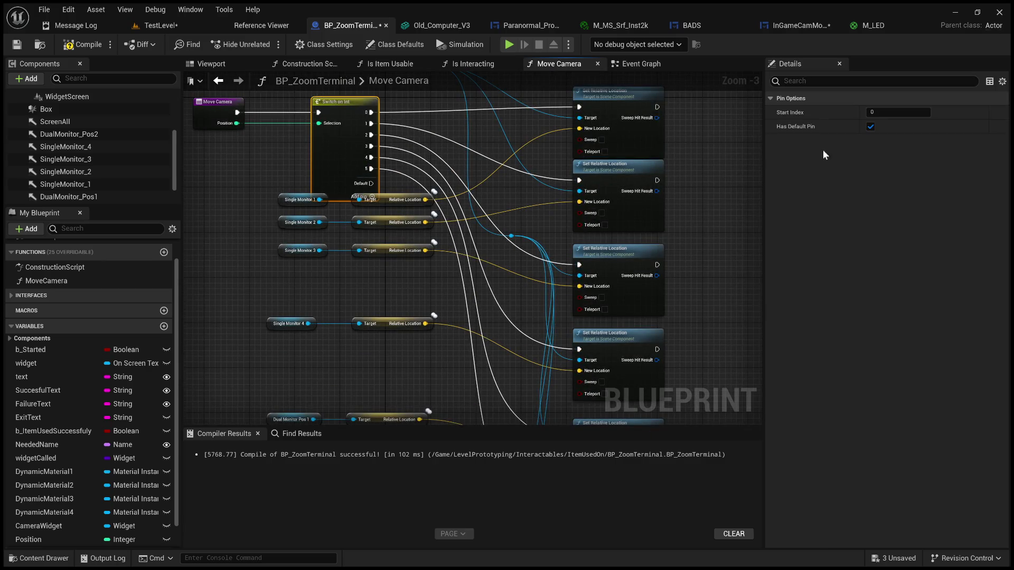
scroll(291, 166, up, 3)
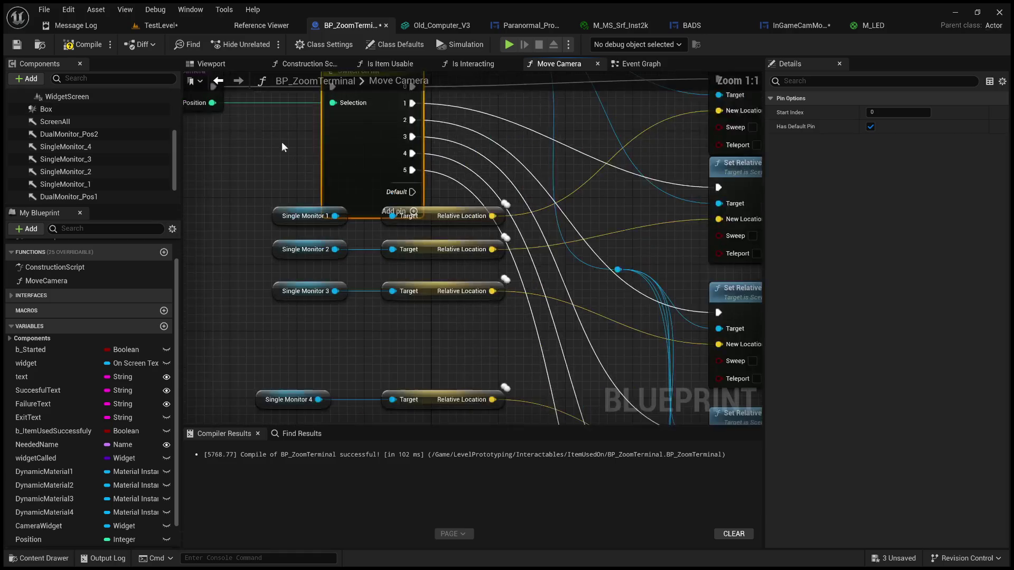
click(79, 44)
Step: Add a case 6 pin to Switch on Int and connect it to the ScreenAll Set Relative Location
click(414, 211)
mouse_move(426, 216)
mouse_down()
mouse_move(440, 223)
mouse_move(439, 207)
mouse_move(502, 451)
mouse_move(822, 378)
mouse_move(423, 317)
mouse_move(373, 248)
mouse_up()
click(264, 219)
Step: Select the Screen All nodes together alongside the other Set Relative Location nodes
drag(262, 217, 442, 296)
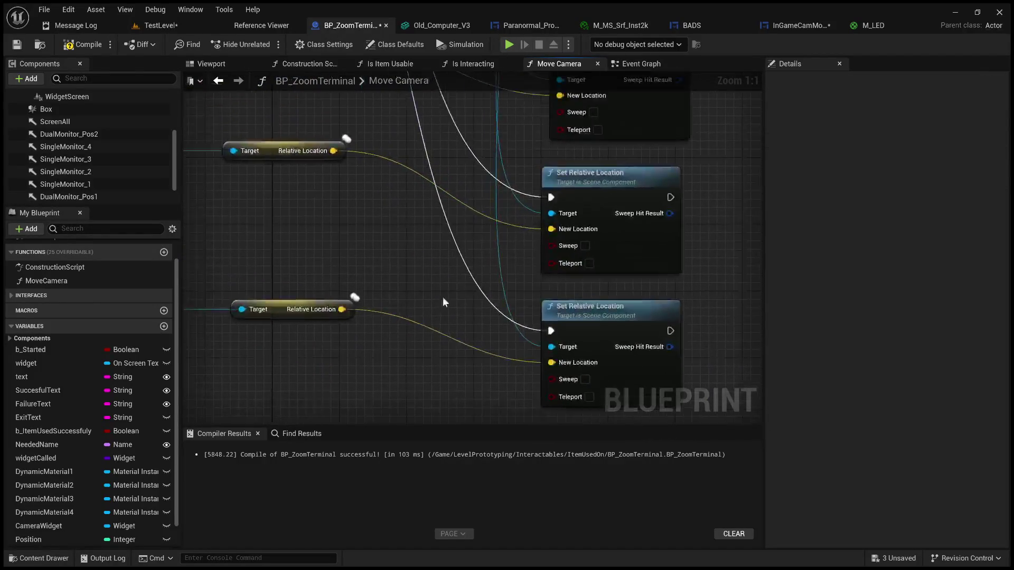
scroll(447, 296, down, 5)
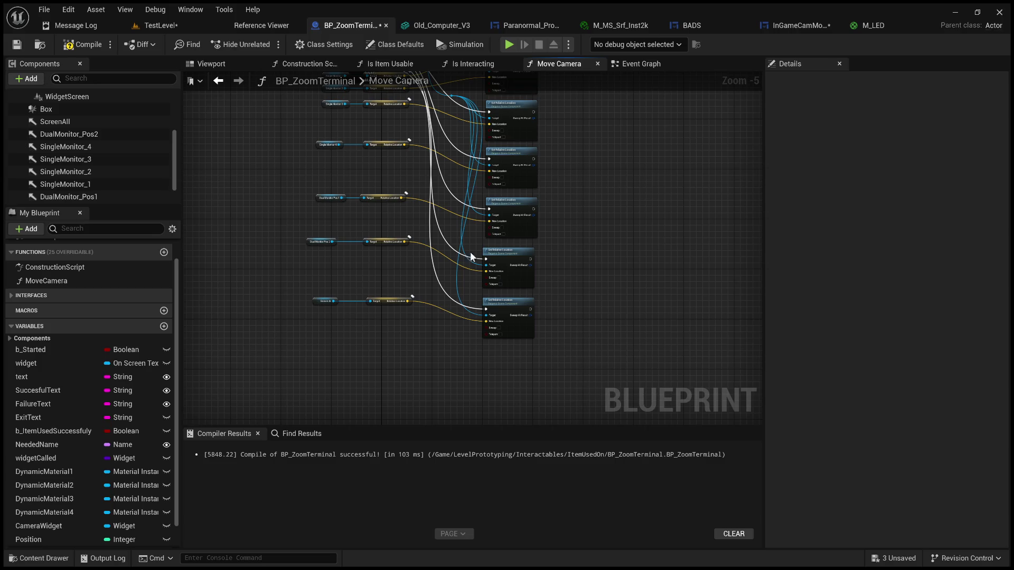
drag(303, 293, 429, 334)
scroll(429, 333, up, 5)
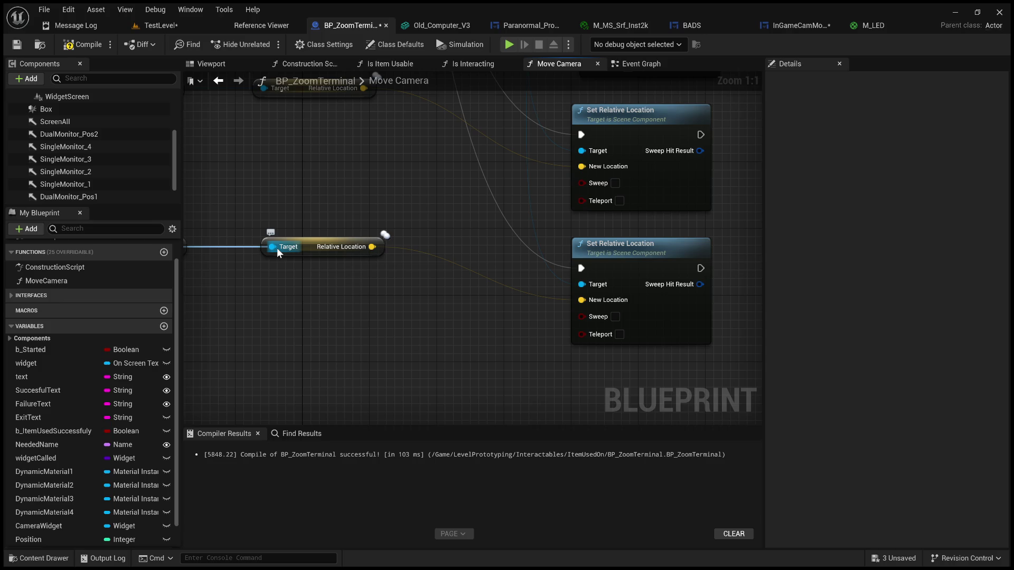
drag(289, 164, 302, 179)
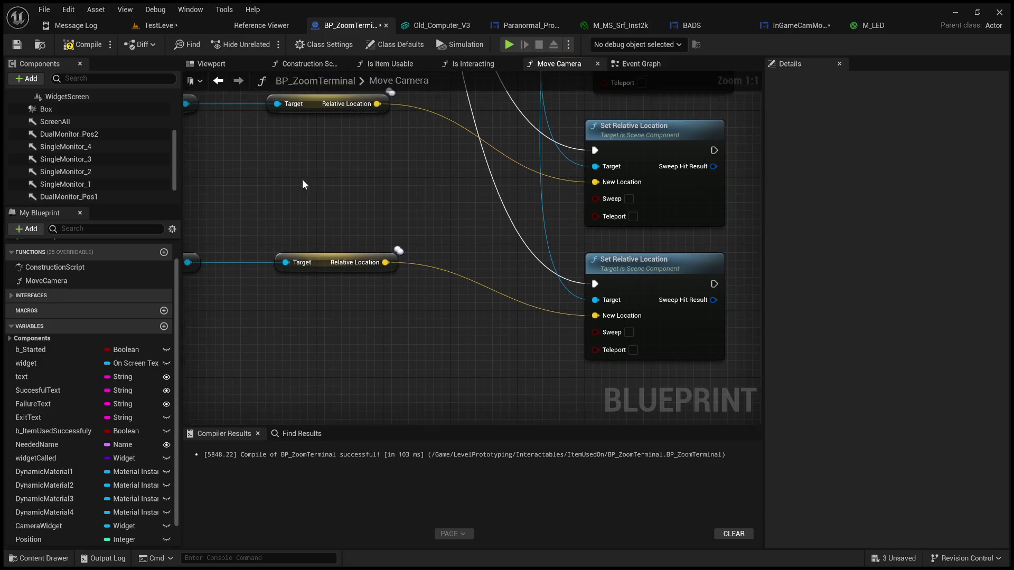